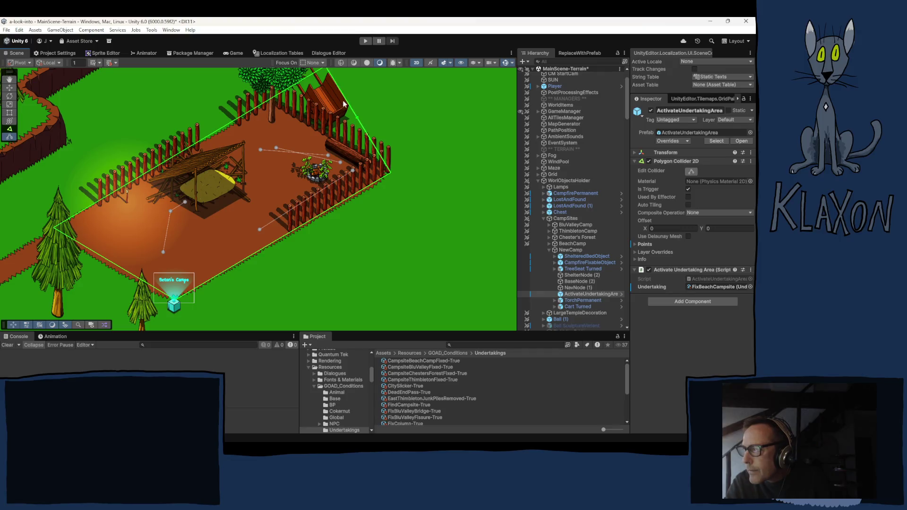
# Drag the activation area's four polygon corners out to the campsite fence corners, then select NewCamp
pyautogui.moveTo(367, 101); pyautogui.dragTo(361, 119)
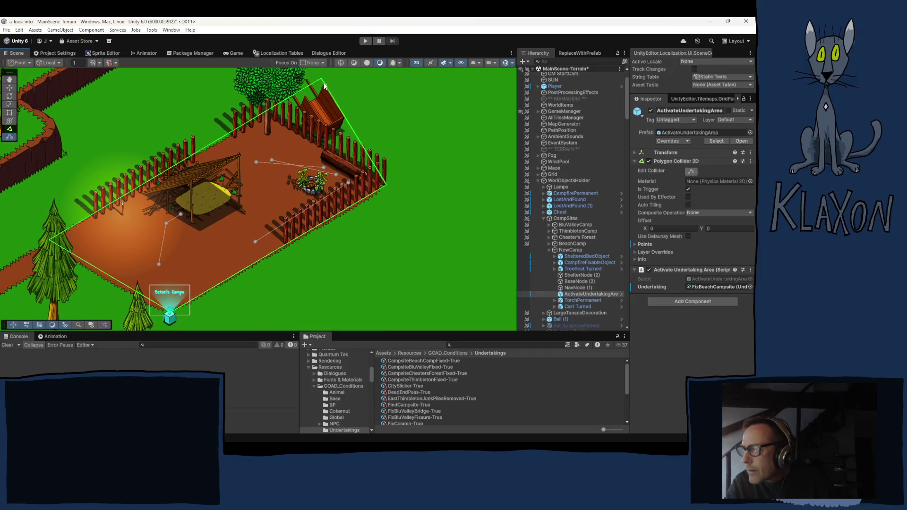
pyautogui.moveTo(323, 77)
pyautogui.mouseDown()
pyautogui.moveTo(246, 123)
pyautogui.moveTo(288, 123)
pyautogui.moveTo(270, 113)
pyautogui.mouseUp()
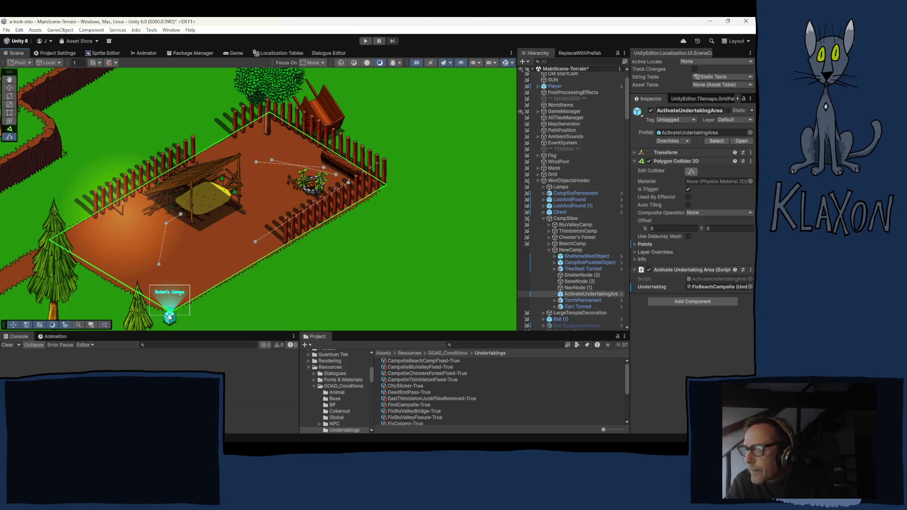
pyautogui.moveTo(169, 311); pyautogui.dragTo(165, 319)
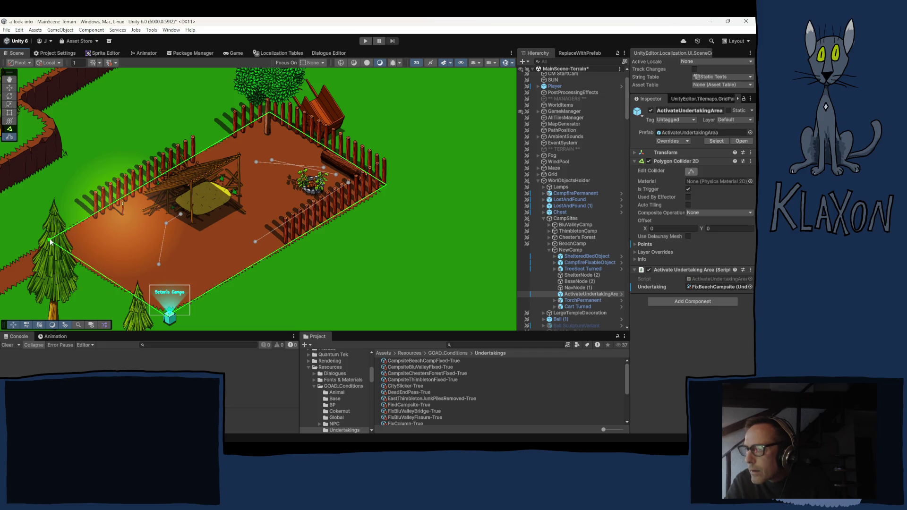
pyautogui.moveTo(49, 241); pyautogui.dragTo(45, 243)
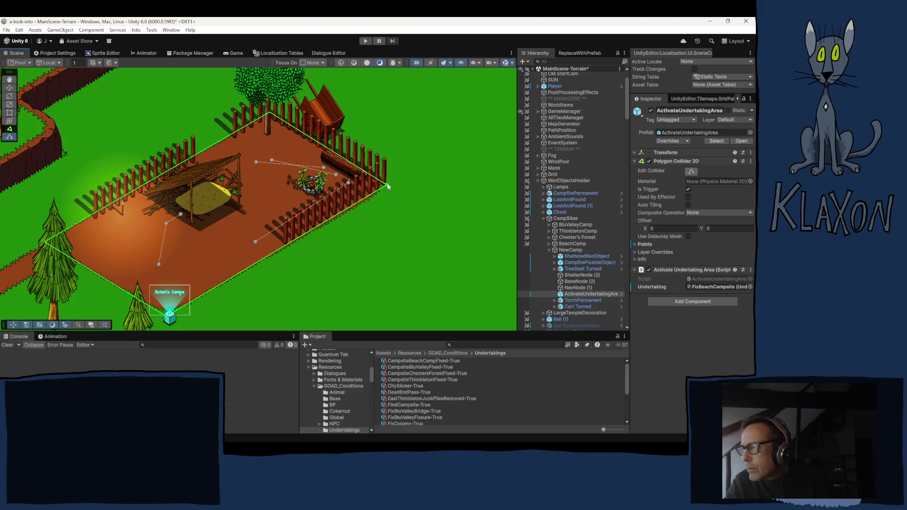
pyautogui.moveTo(386, 186); pyautogui.dragTo(391, 187)
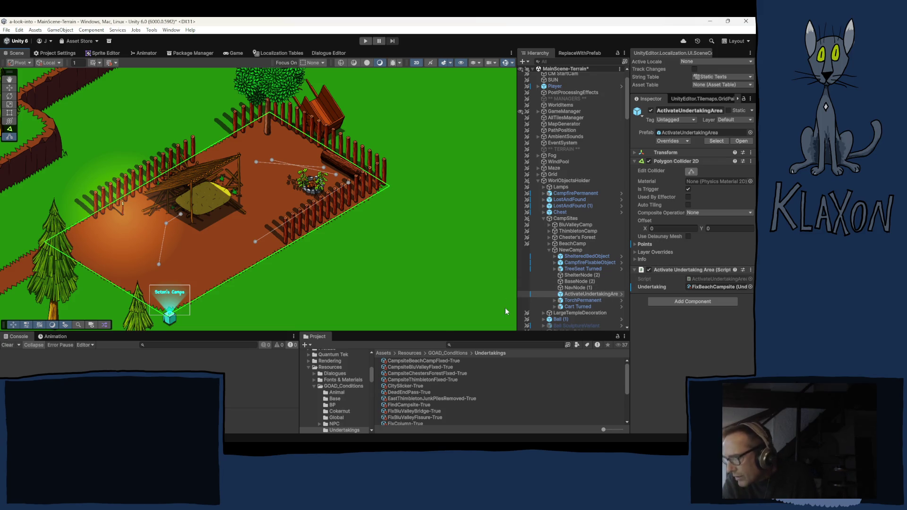
pyautogui.click(562, 250)
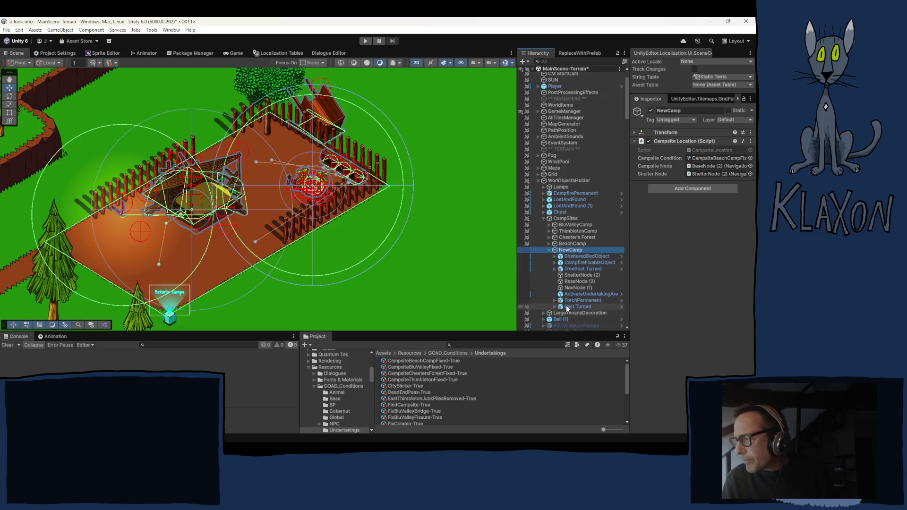
# Zoom the Scene view and select ActivateUndertakingArea to show its trigger collider and FixBeachCampsite link
pyautogui.scroll(-1, 283, 261)
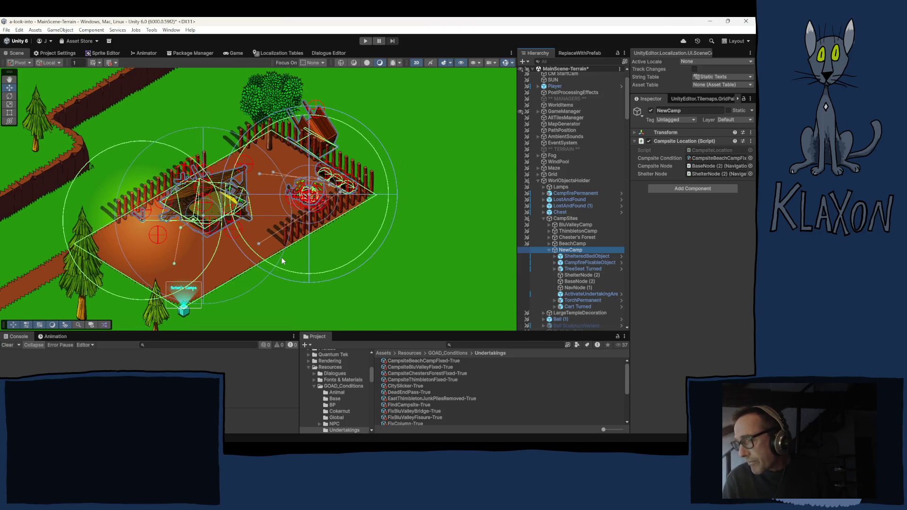
pyautogui.scroll(1, 282, 258)
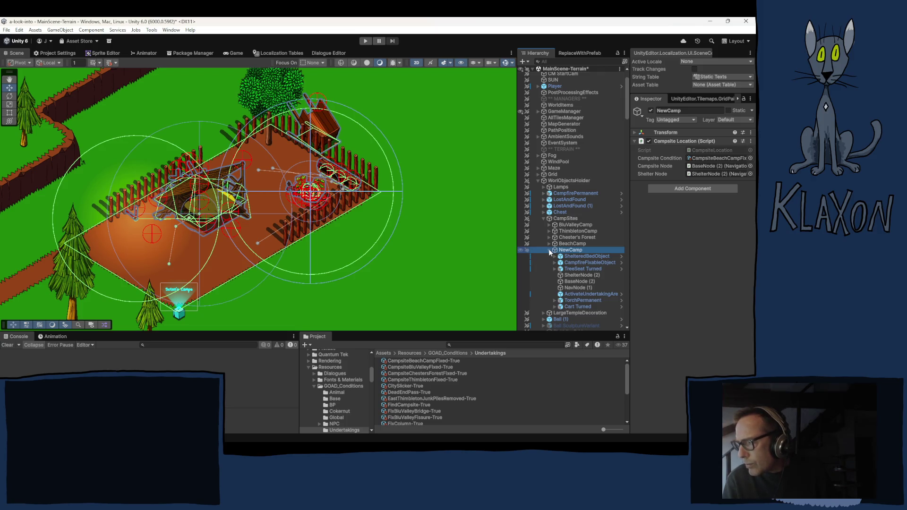
pyautogui.click(583, 294)
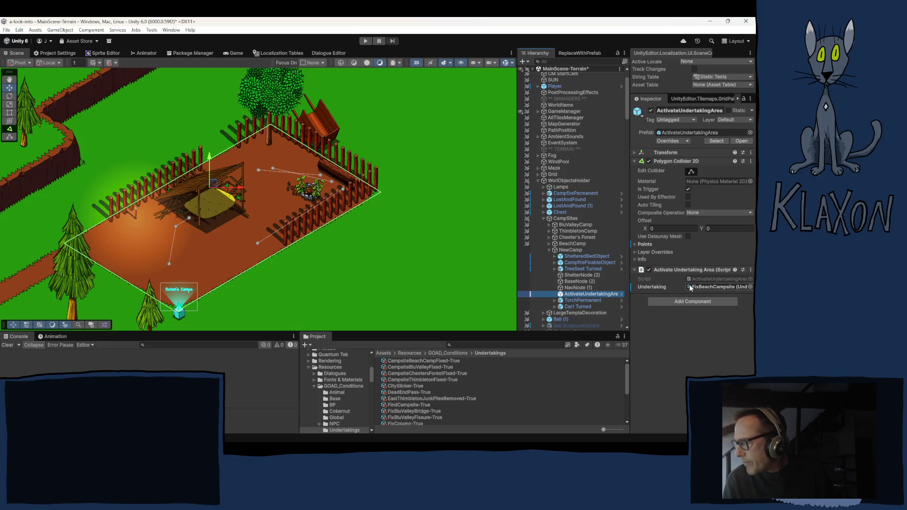
# Locate the linked FixBeachCampsite undertaking asset in the Project window, then reselect NewCamp
pyautogui.click(708, 286)
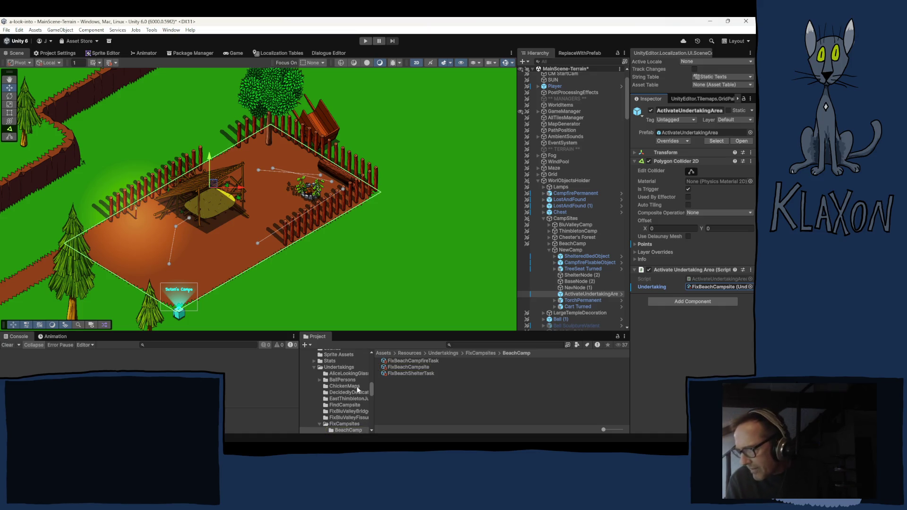
pyautogui.scroll(-3, 357, 389)
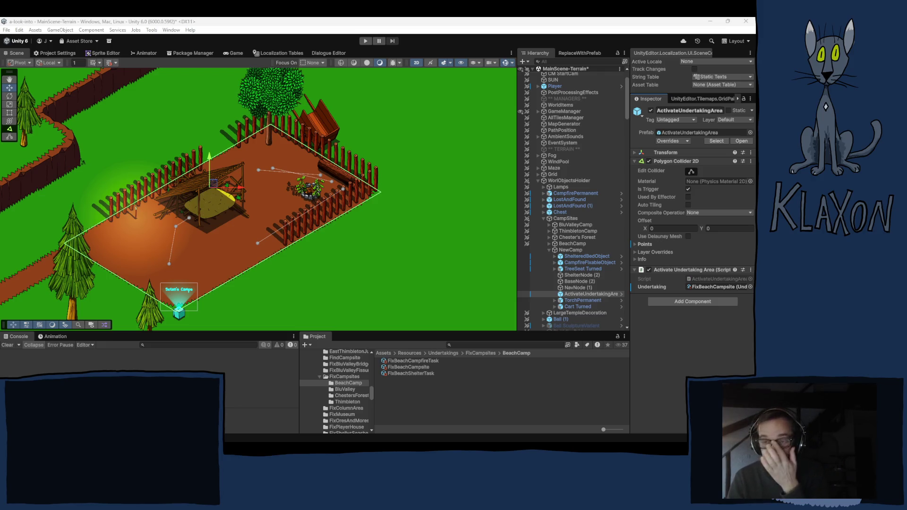
pyautogui.click(570, 251)
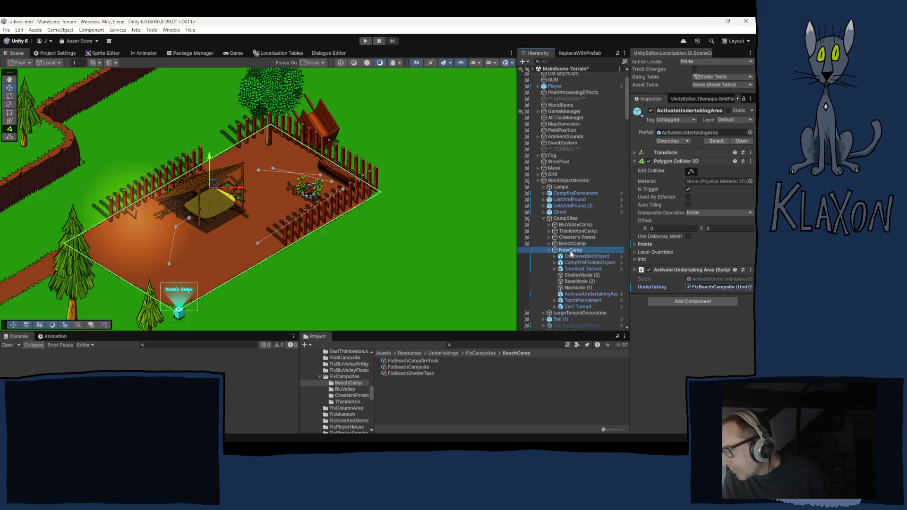
# Rename NewCamp to WindyPeakCamp and select the BeachCamp undertakings folder for copying
pyautogui.click(570, 252)
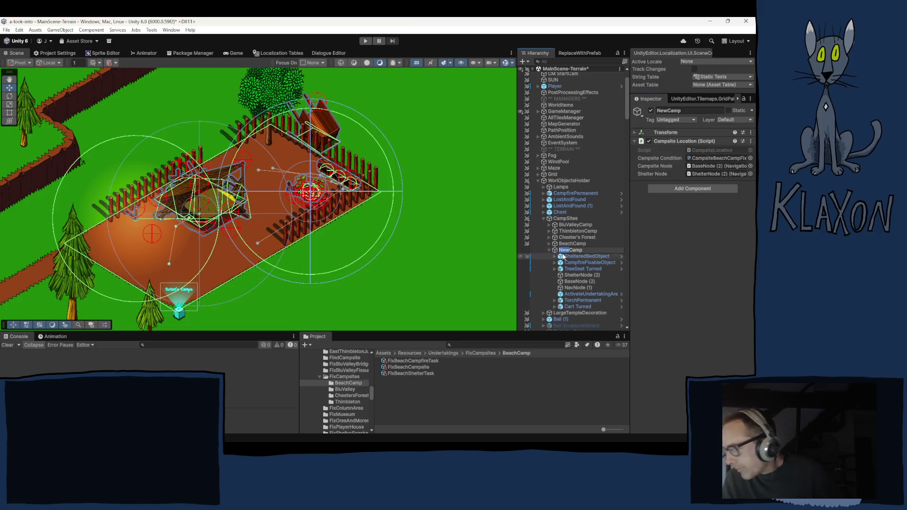
pyautogui.write('Windy')
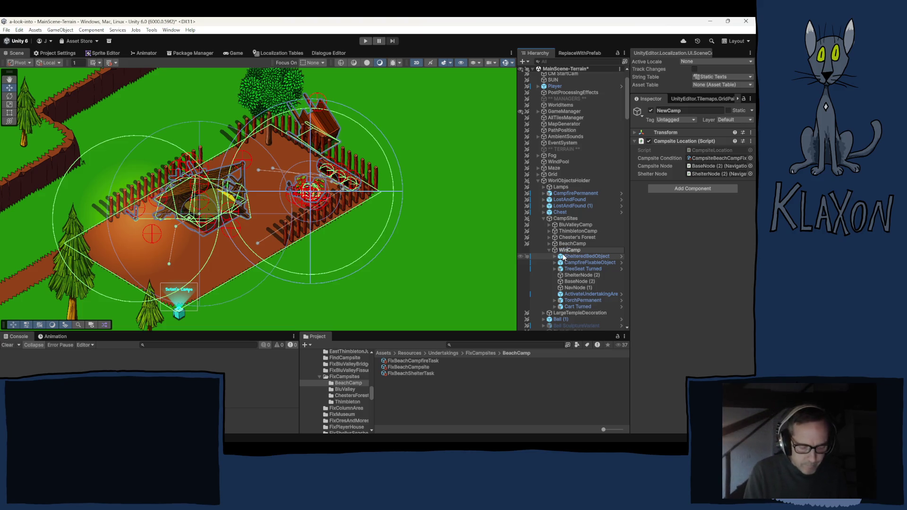
pyautogui.write('Peak')
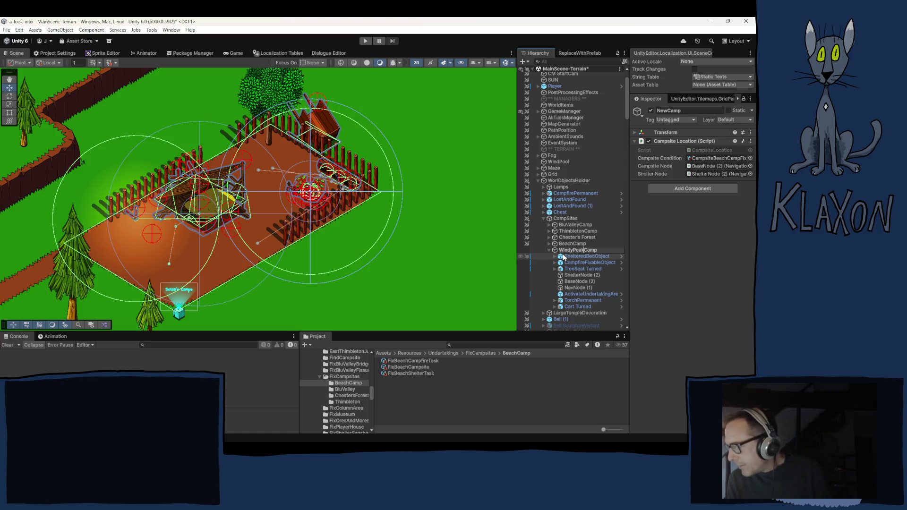
pyautogui.press('Return')
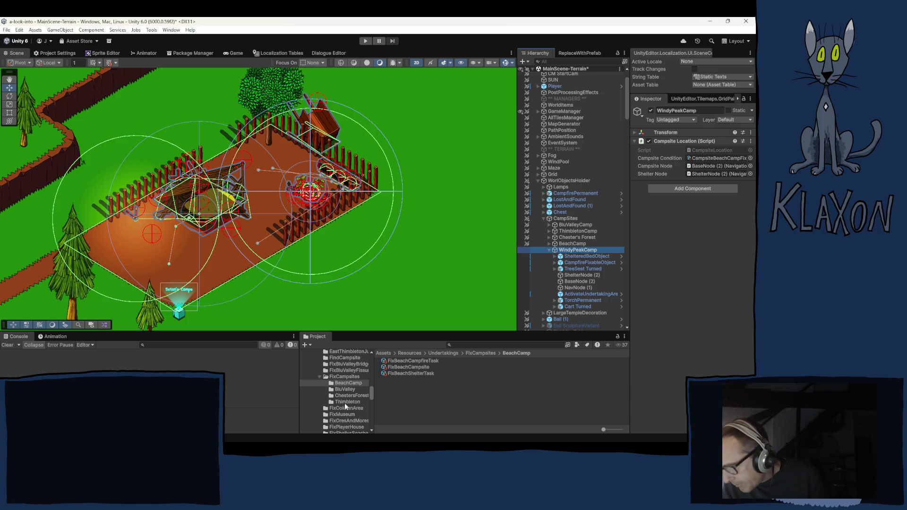
pyautogui.click(347, 383)
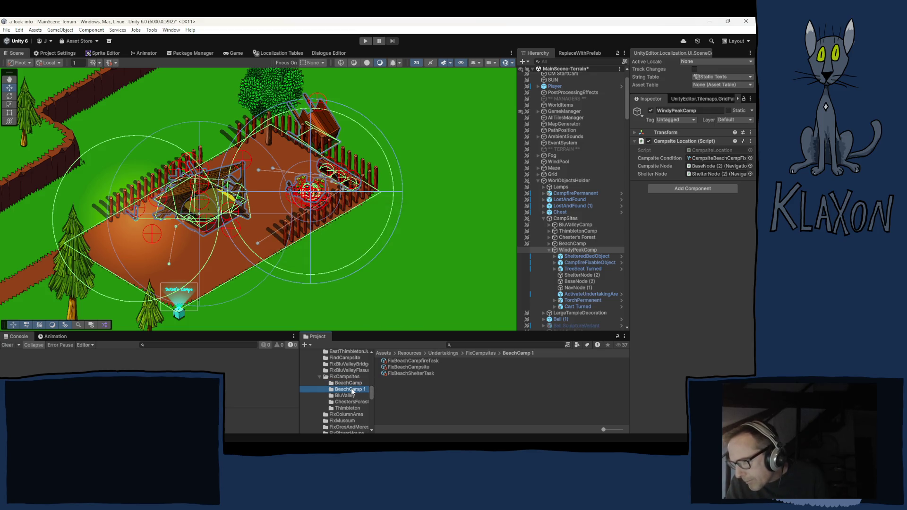
# Rename the duplicated BeachCamp 1 undertakings folder to WindyPeakCamp
pyautogui.click(351, 390)
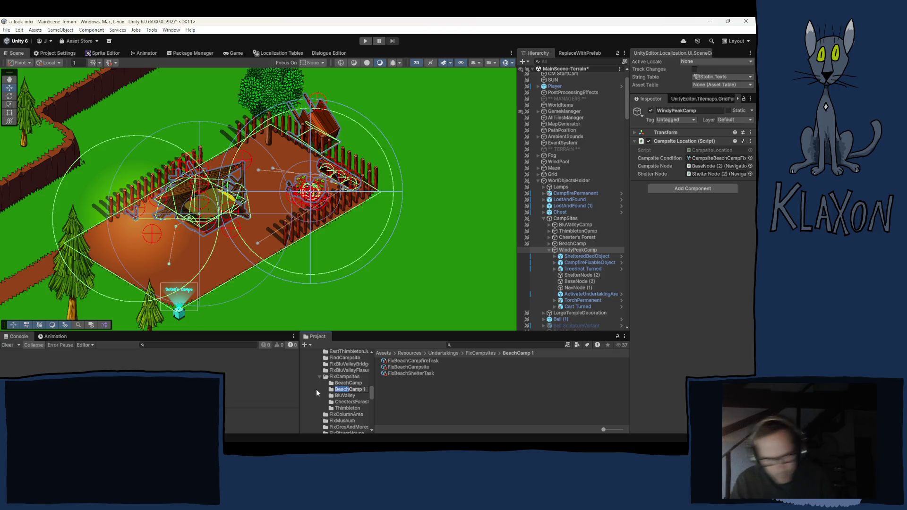
pyautogui.write('Windy')
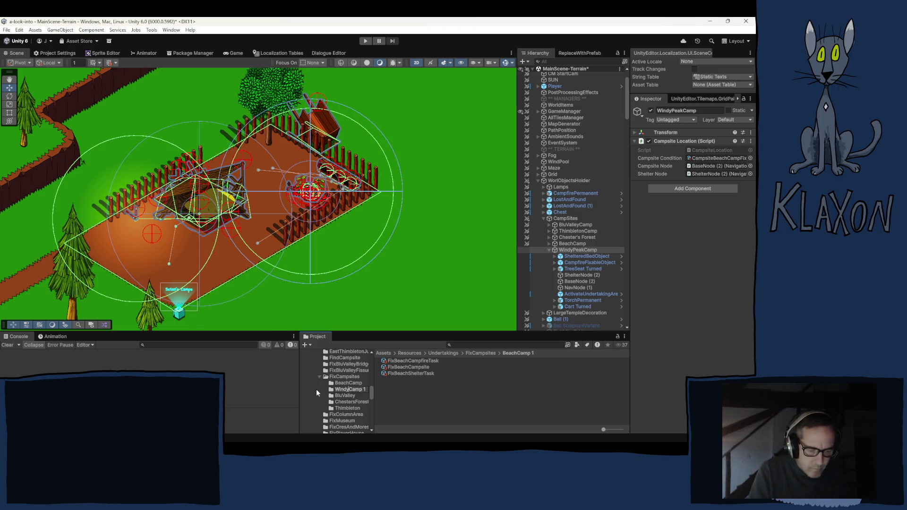
pyautogui.write('Peak')
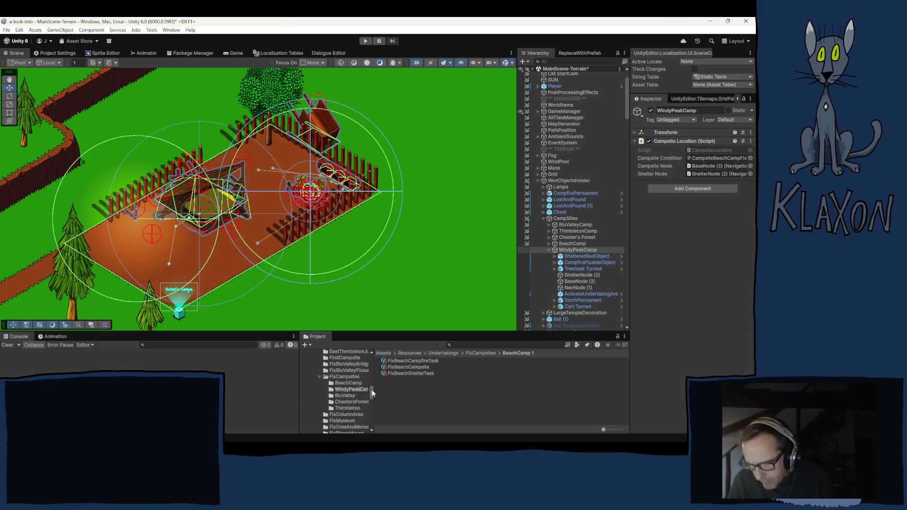
pyautogui.press('End')
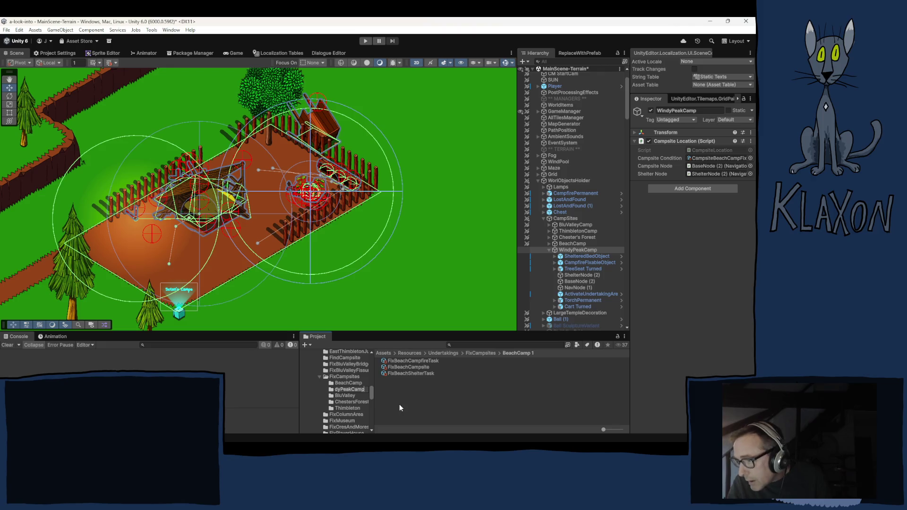
pyautogui.press('Return')
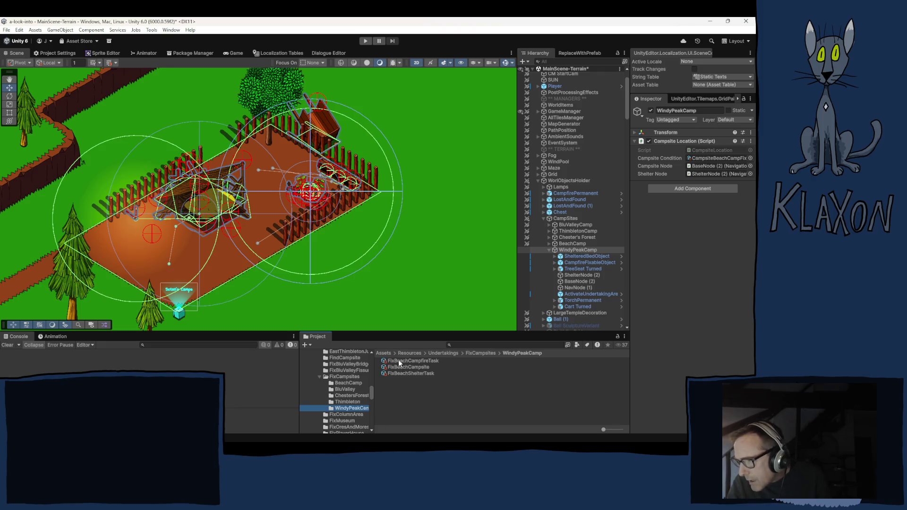
pyautogui.click(353, 408)
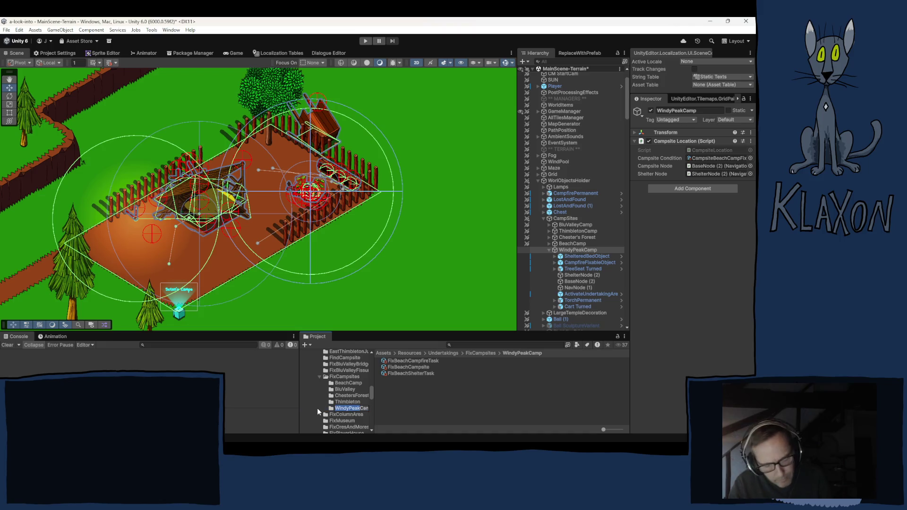
pyautogui.click(443, 405)
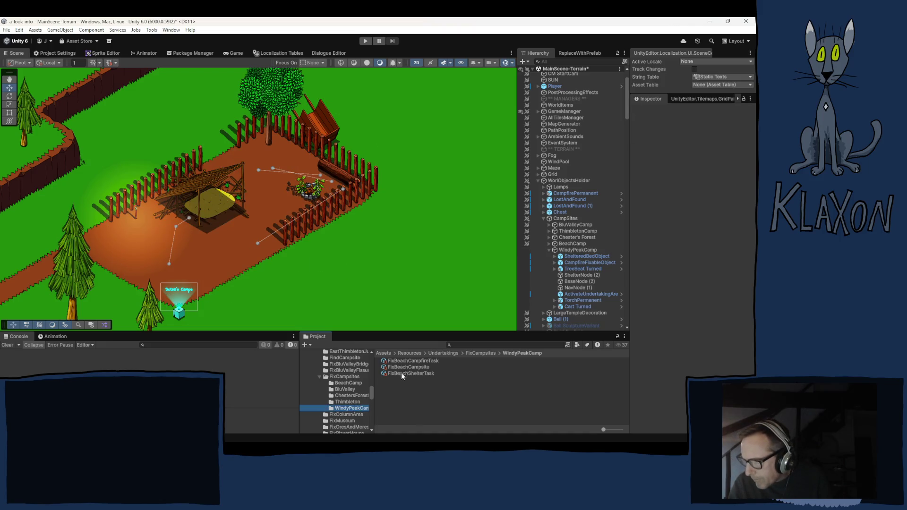
# Rename the copied undertaking and shelter task to FixWindyPeakCampsite and FixWindyPeakShelterTask
pyautogui.click(402, 368)
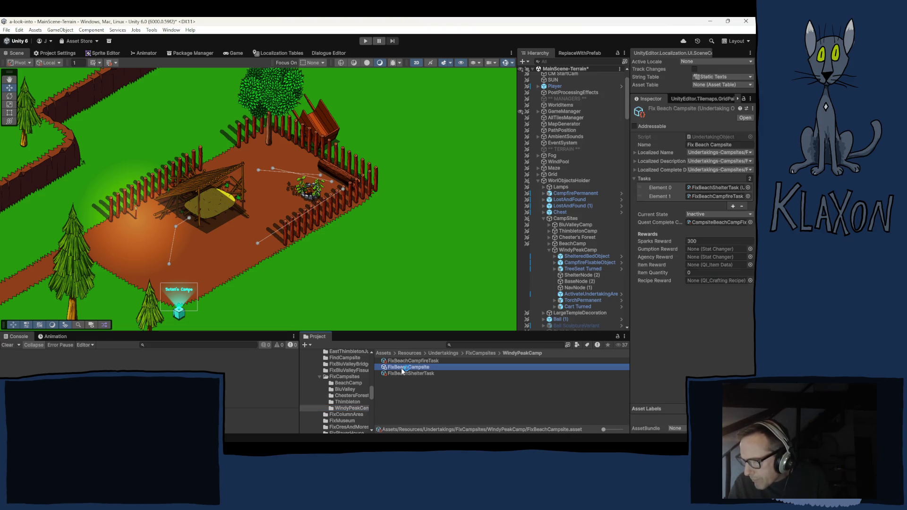
pyautogui.click(401, 368)
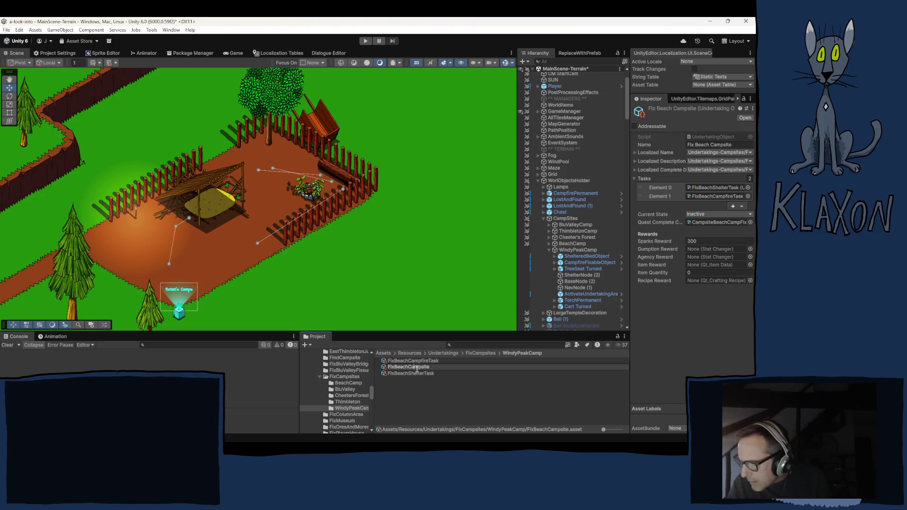
pyautogui.moveTo(400, 371); pyautogui.dragTo(396, 368)
pyautogui.write('WindyPeak')
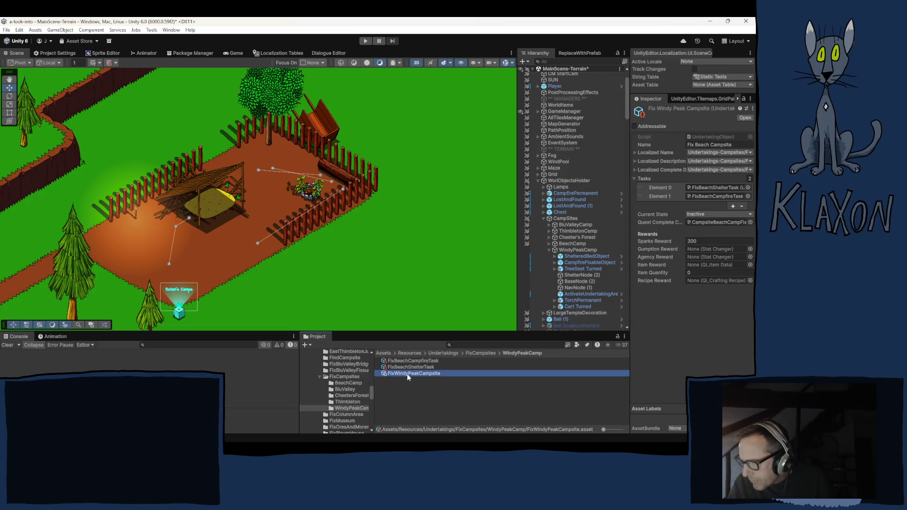
pyautogui.click(410, 368)
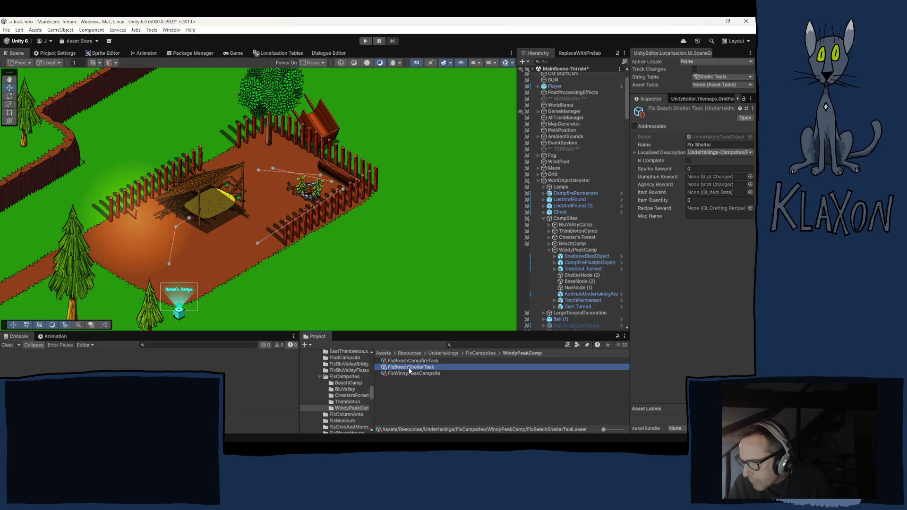
pyautogui.click(408, 366)
pyautogui.click(404, 367)
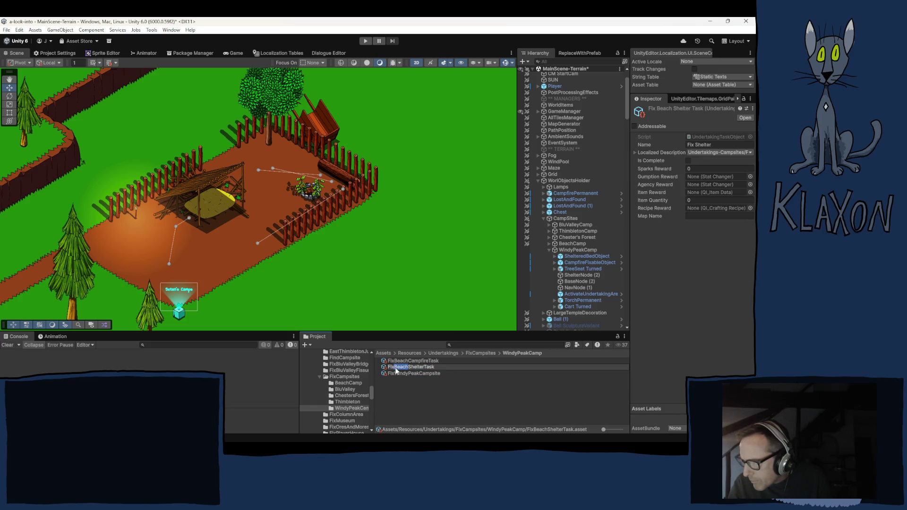
pyautogui.press('BackSpace')
pyautogui.press('BackSpace')
pyautogui.press('BackSpace')
pyautogui.write('WindyPeak')
pyautogui.click(415, 361)
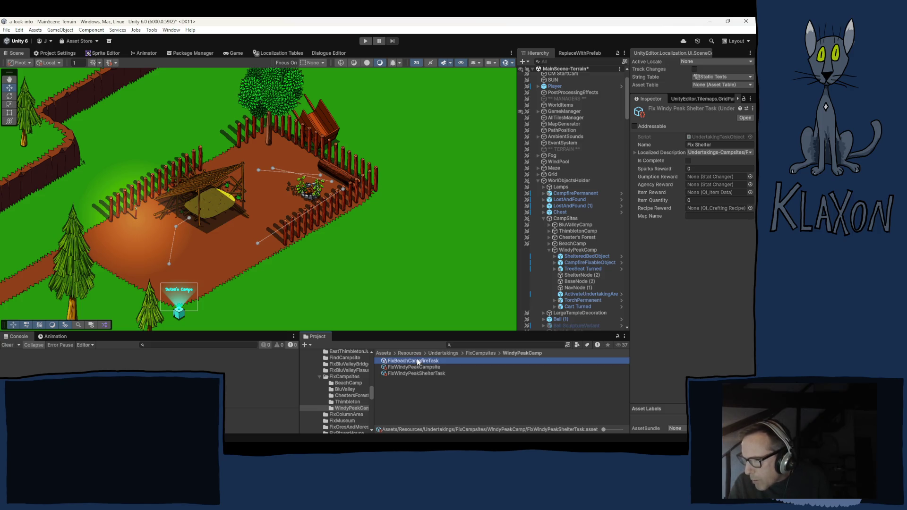
# Rename the copied campfire task to FixWindyPeakCampfireTask
pyautogui.click(408, 362)
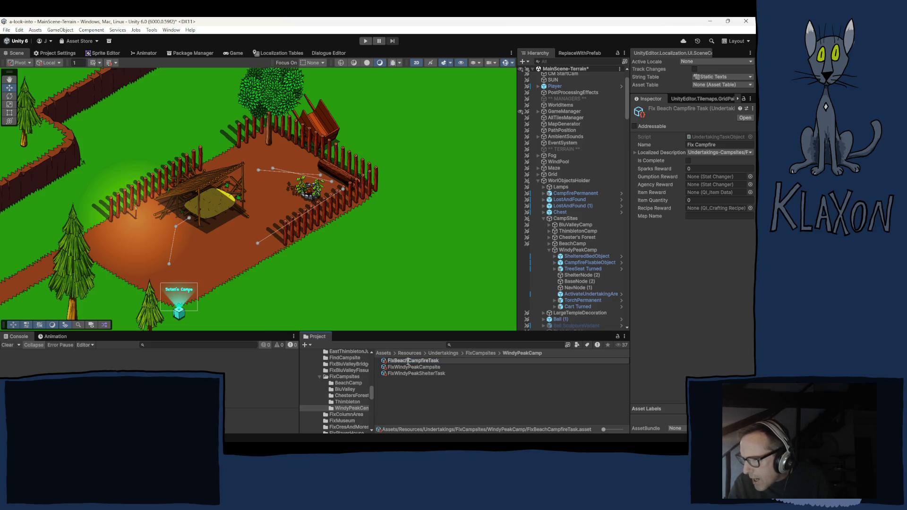
pyautogui.moveTo(408, 361); pyautogui.dragTo(388, 362)
pyautogui.write('WindyPeak')
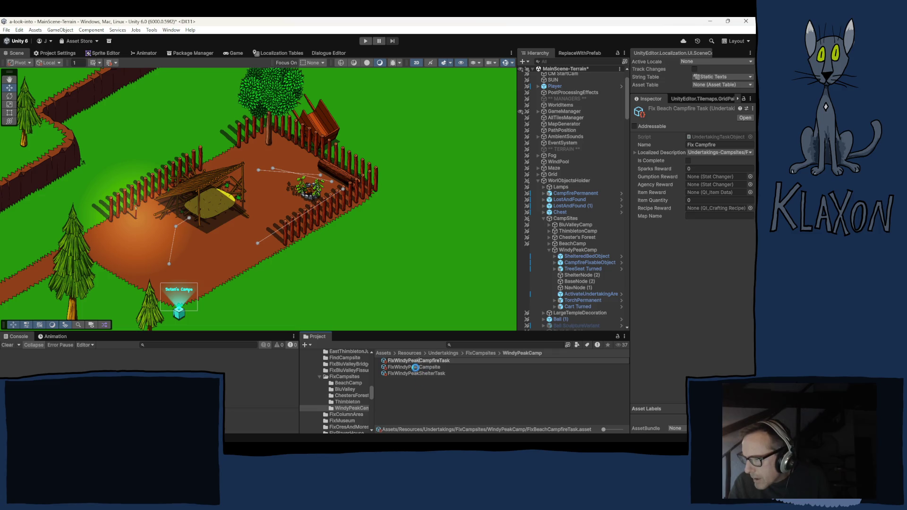
pyautogui.click(402, 368)
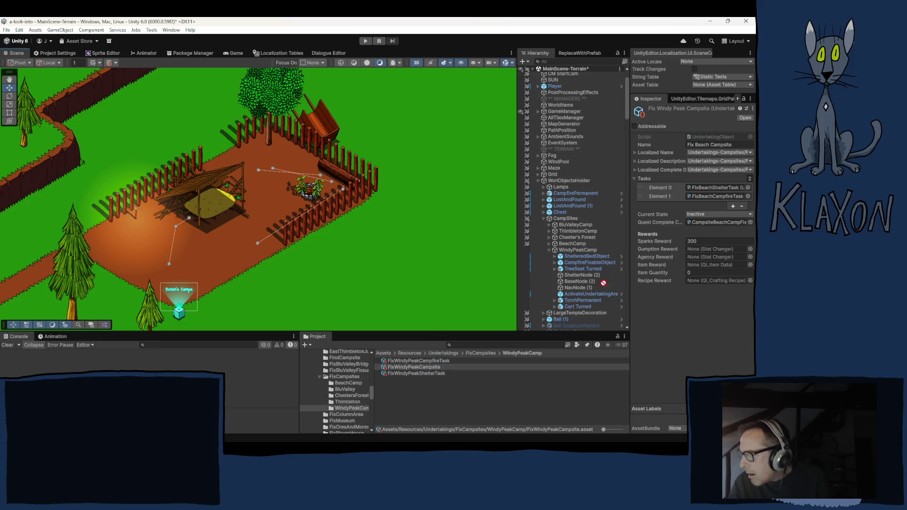
# Fill FixWindyPeakCampsite's Tasks list with FixWindyPeakCampfireTask and FixWindyPeakShelterTask
pyautogui.click(708, 188)
pyautogui.moveTo(708, 190); pyautogui.dragTo(709, 188)
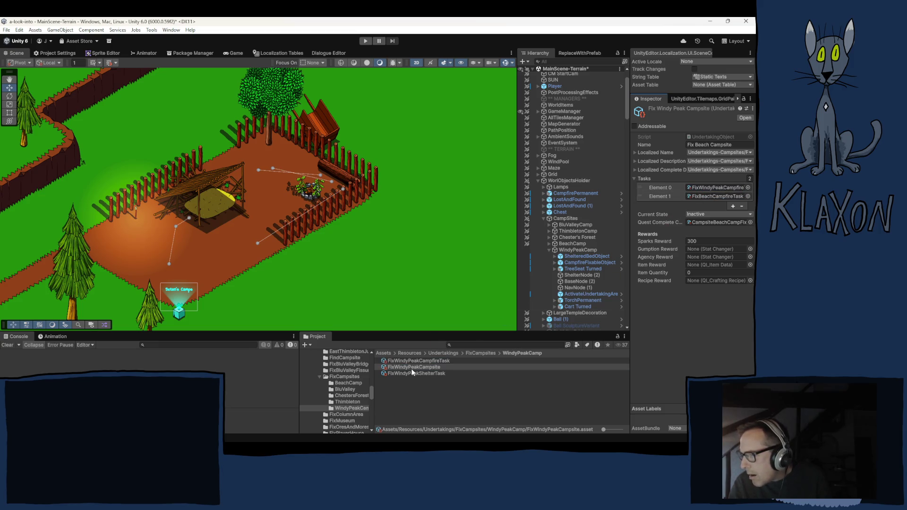
pyautogui.moveTo(416, 373); pyautogui.dragTo(727, 198)
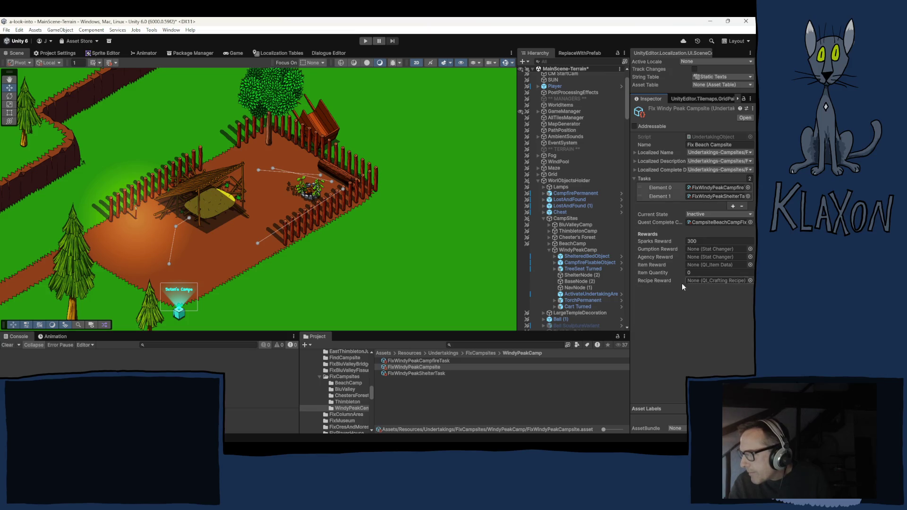
# Locate the CampsiteBeachCampFixed-True condition and request deletion of the stray BeachCamp folder
pyautogui.click(706, 222)
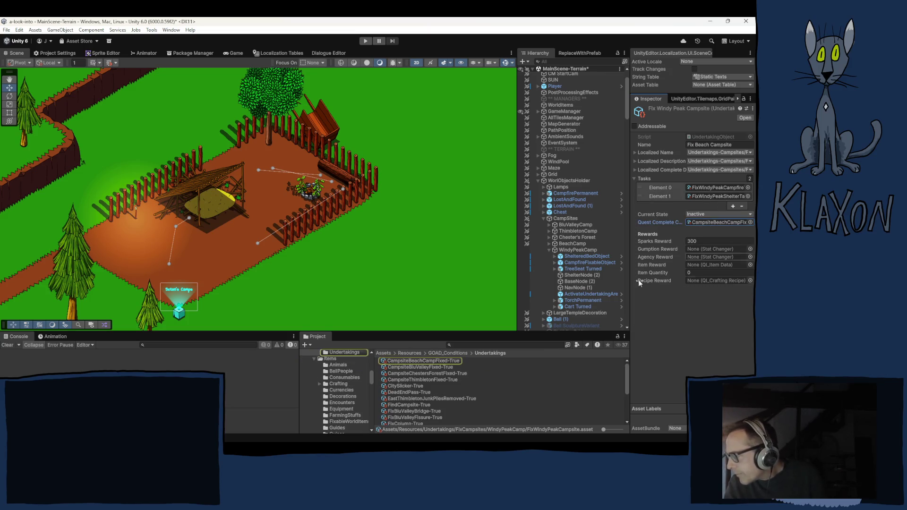
pyautogui.click(418, 362)
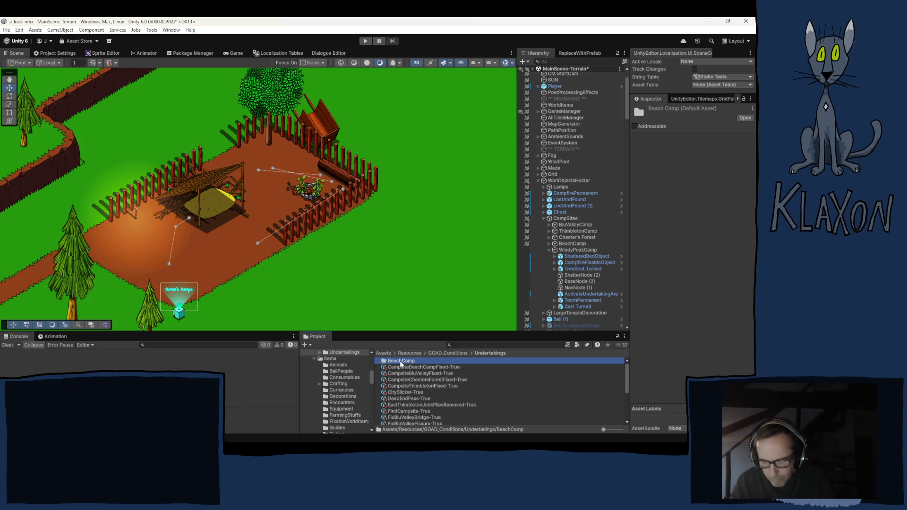
pyautogui.press('Delete')
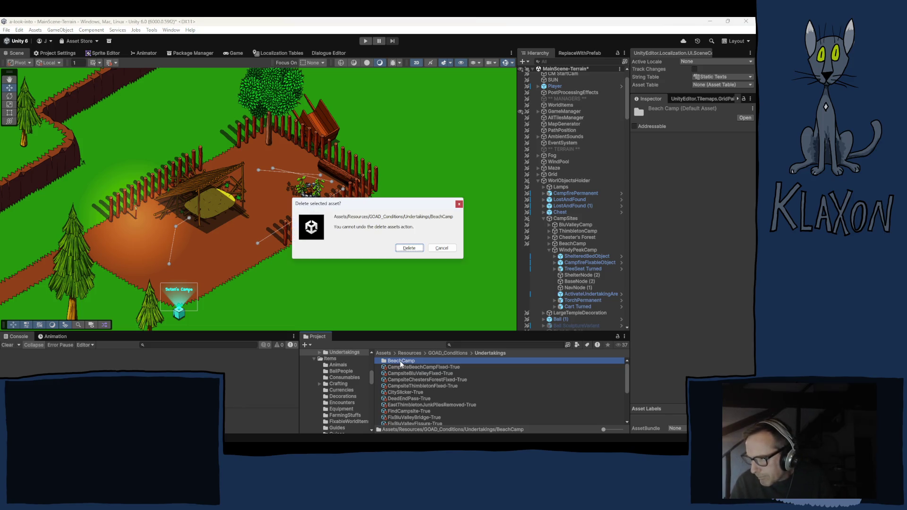
# Delete the BeachCamp folder and duplicate CampsiteBeachCampFixed-True as CampsiteWindyPeakCampFixed-True
pyautogui.click(409, 248)
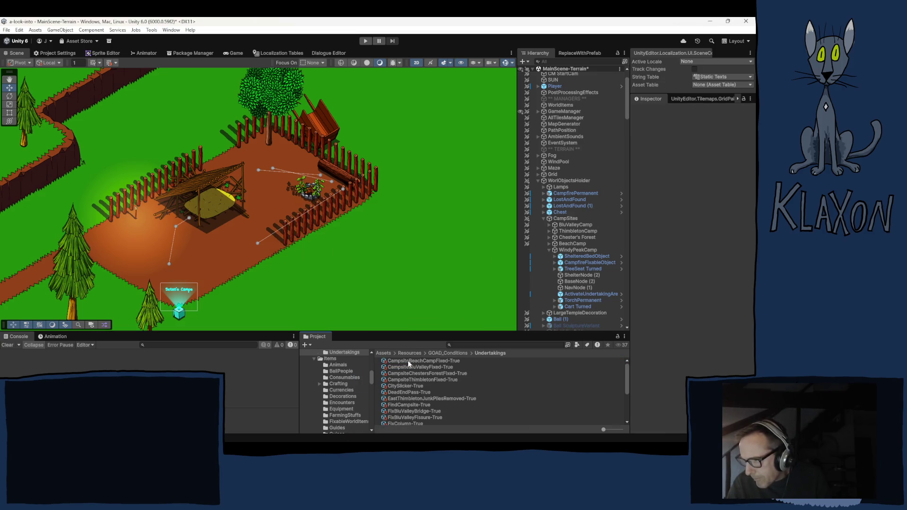
pyautogui.click(409, 362)
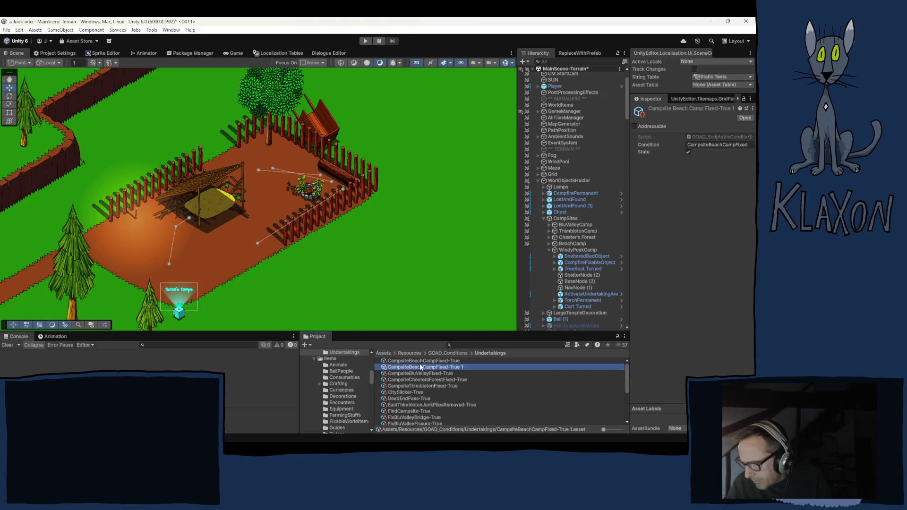
pyautogui.click(422, 368)
pyautogui.doubleClick(411, 367)
pyautogui.write('WindyPeak')
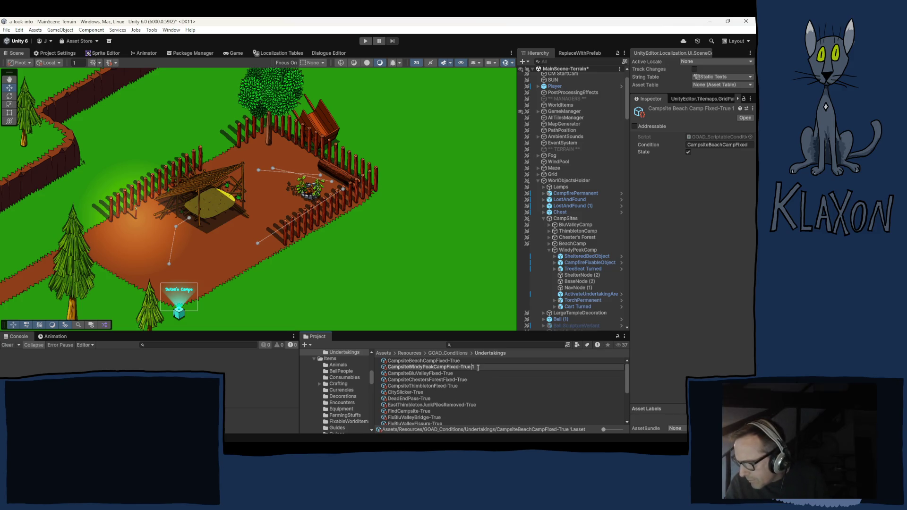
pyautogui.press('BackSpace')
pyautogui.press('BackSpace')
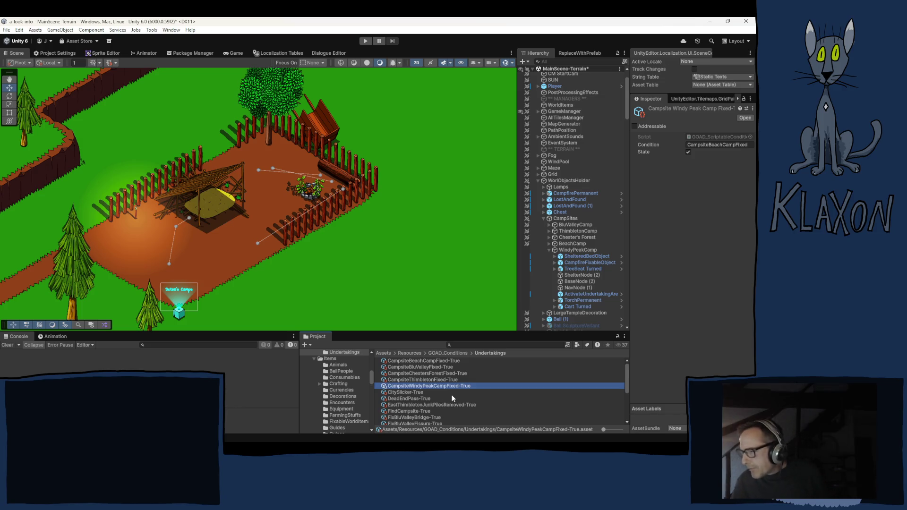
# Change the new condition's value to CampsiteWindyPeakCampFixed, then check WindyPeakCamp's current condition
pyautogui.click(710, 145)
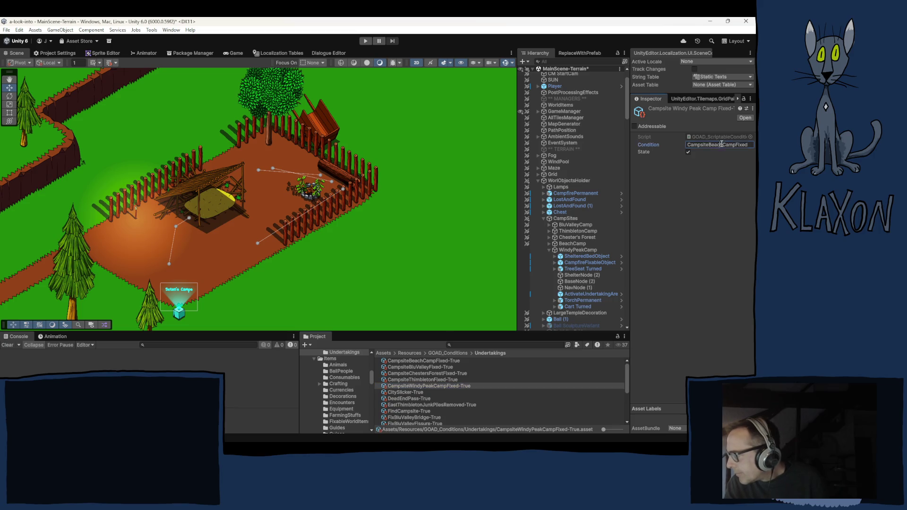
pyautogui.moveTo(722, 146); pyautogui.dragTo(708, 146)
pyautogui.write('WindyPeak')
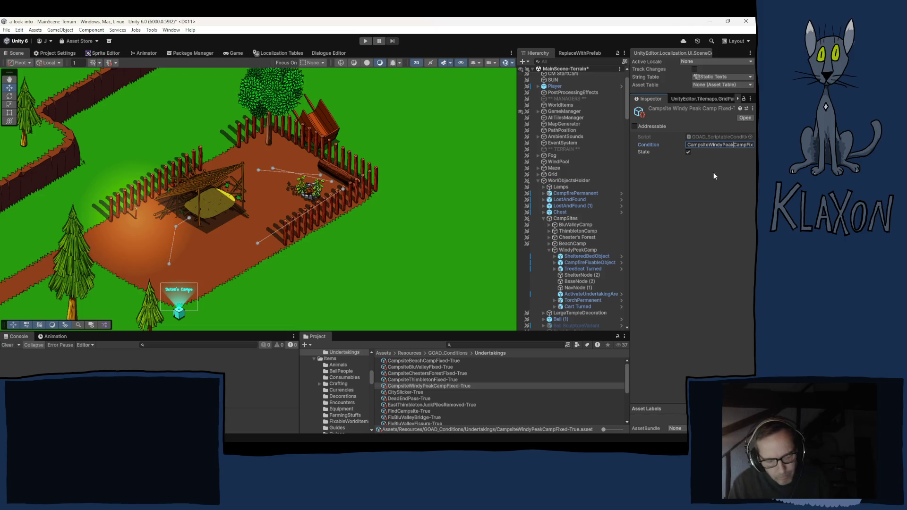
pyautogui.press('Return')
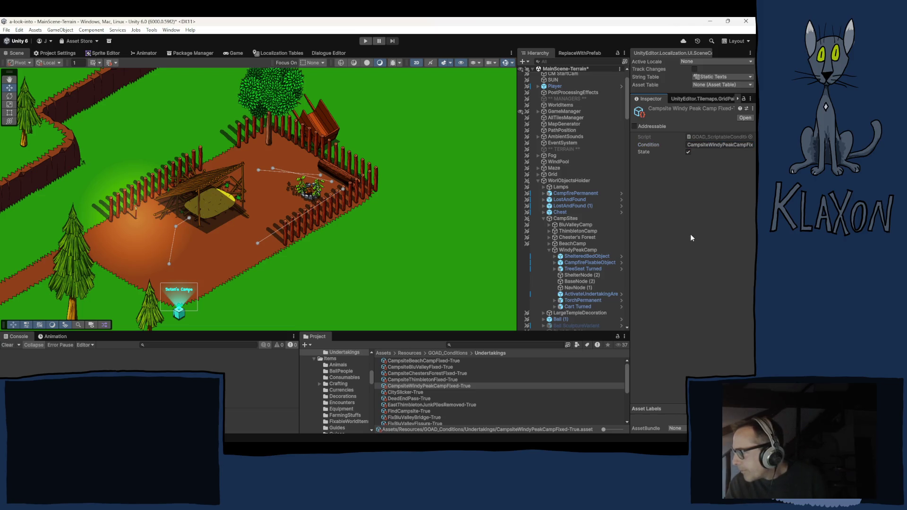
pyautogui.click(571, 248)
pyautogui.click(705, 159)
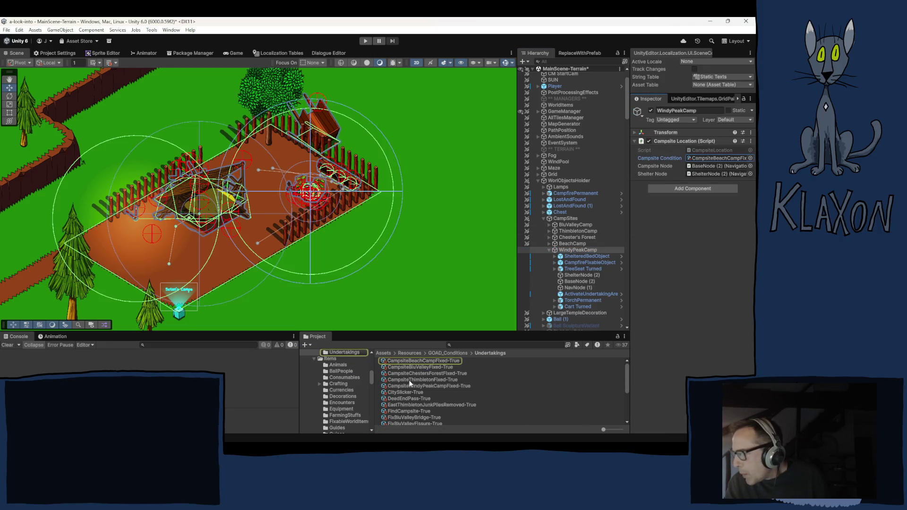
# Set WindyPeakCamp's condition to CampsiteWindyPeakCampFixed-True and verify its base and shelter nodes
pyautogui.moveTo(408, 386); pyautogui.dragTo(704, 159)
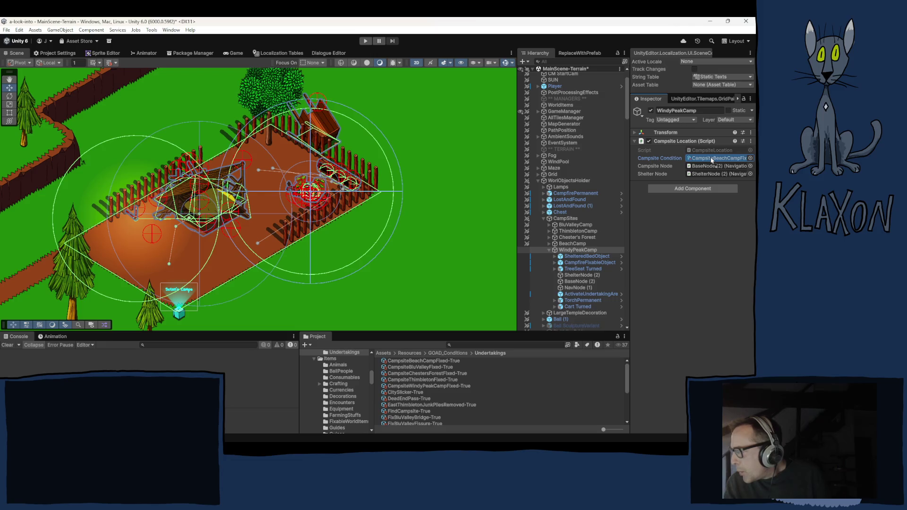
pyautogui.click(703, 166)
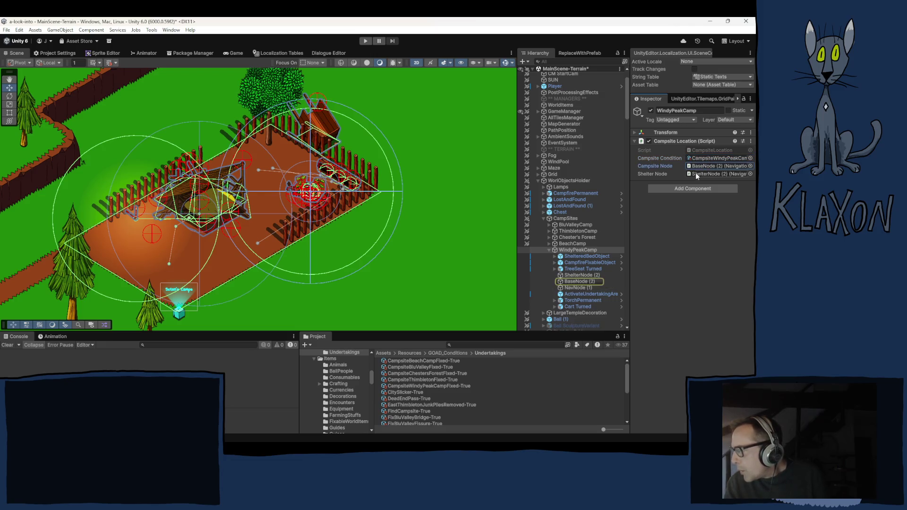
pyautogui.click(701, 174)
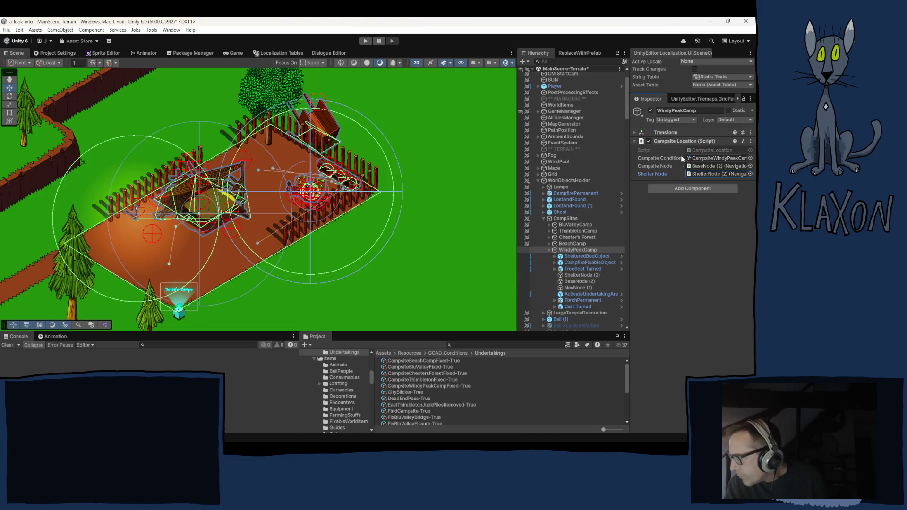
# Assign FixWindyPeakCampsite as ActivateUndertakingArea's undertaking and select that undertaking asset
pyautogui.click(573, 294)
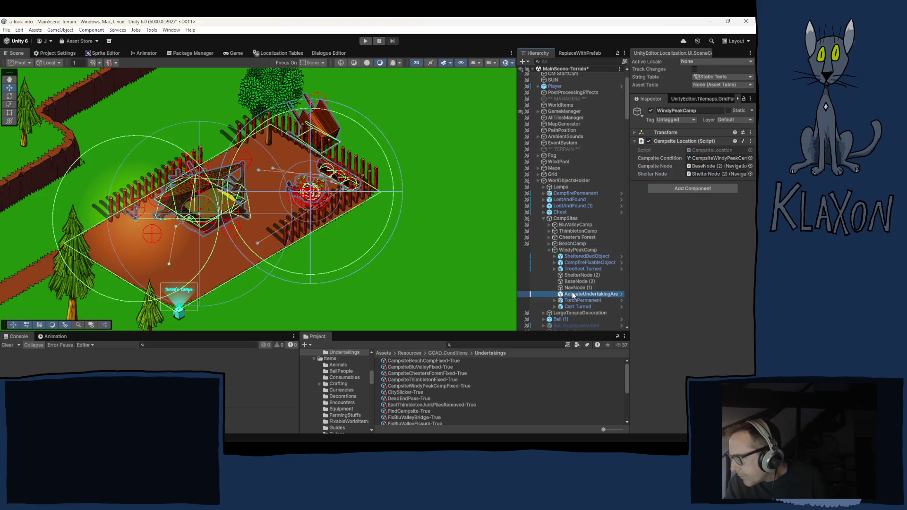
pyautogui.click(689, 286)
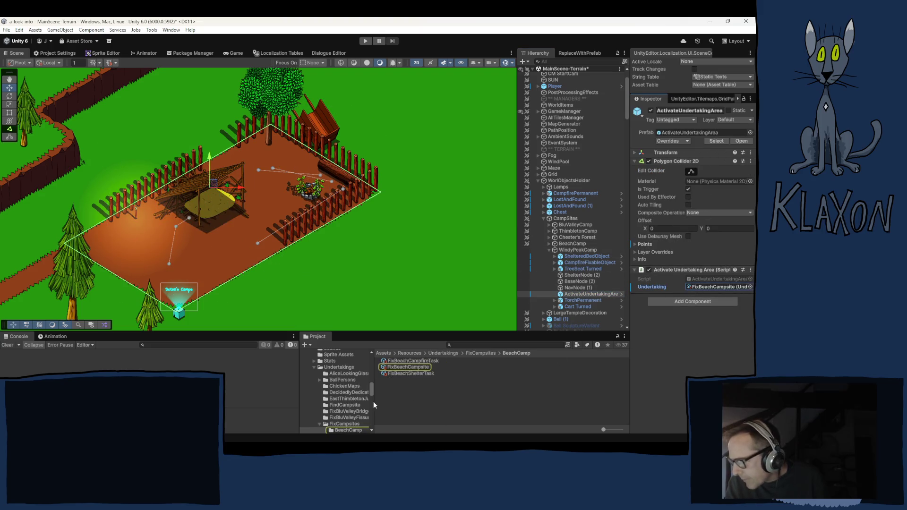
pyautogui.scroll(-3, 325, 417)
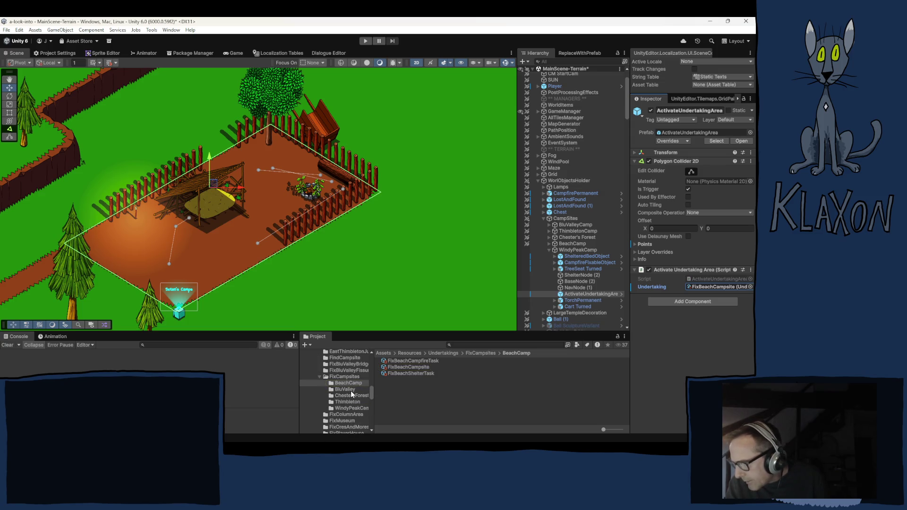
pyautogui.scroll(-5, 350, 390)
pyautogui.scroll(2, 350, 390)
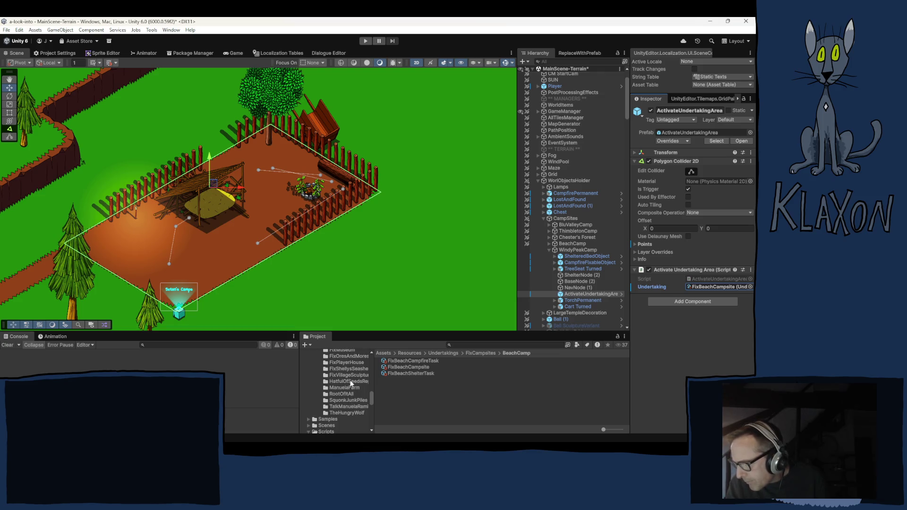
pyautogui.scroll(5, 351, 384)
pyautogui.click(349, 408)
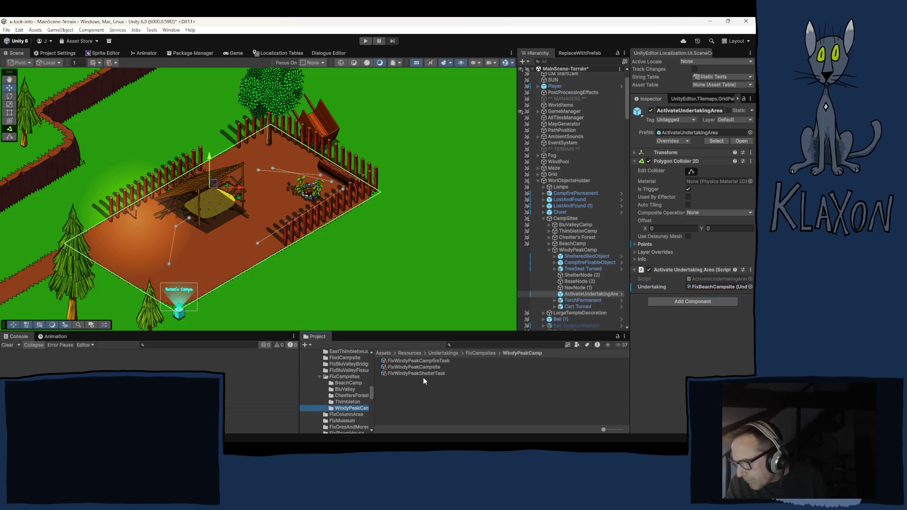
pyautogui.moveTo(410, 367)
pyautogui.mouseDown()
pyautogui.moveTo(614, 304)
pyautogui.moveTo(710, 286)
pyautogui.mouseUp()
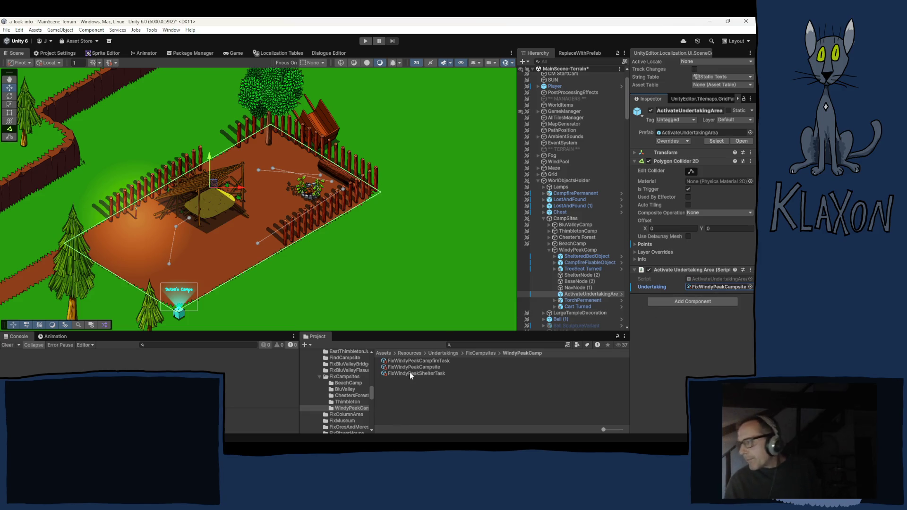
pyautogui.click(397, 366)
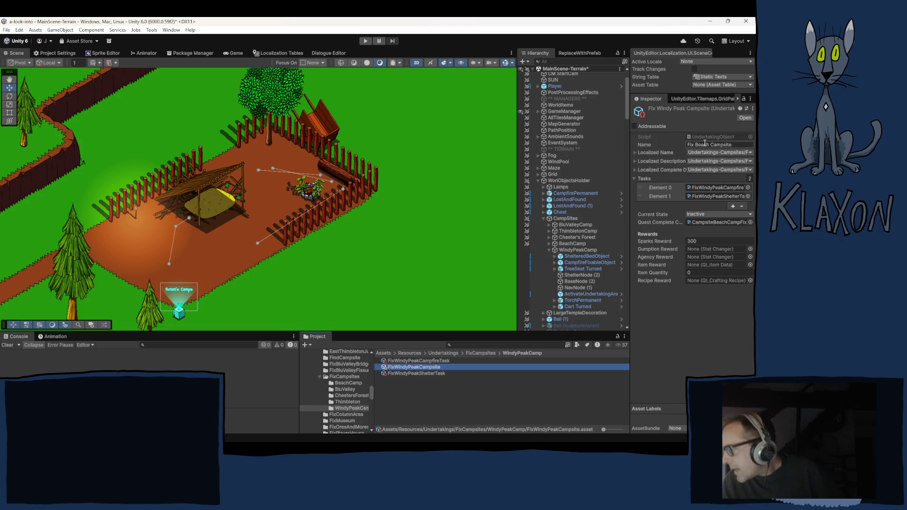
# Change the undertaking's Name to 'Fix Windy Peak Campsite'
pyautogui.click(704, 145)
pyautogui.click(704, 145)
pyautogui.doubleClick(705, 144)
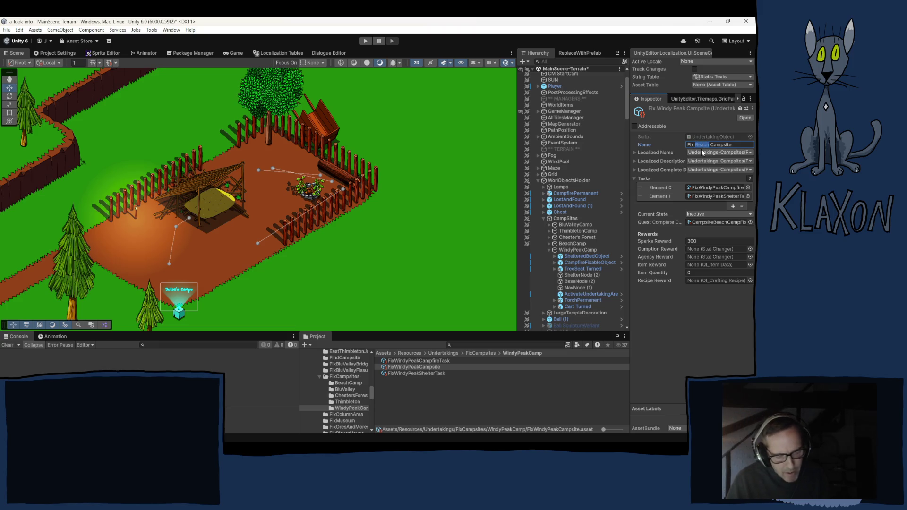
pyautogui.write('WindyPeak')
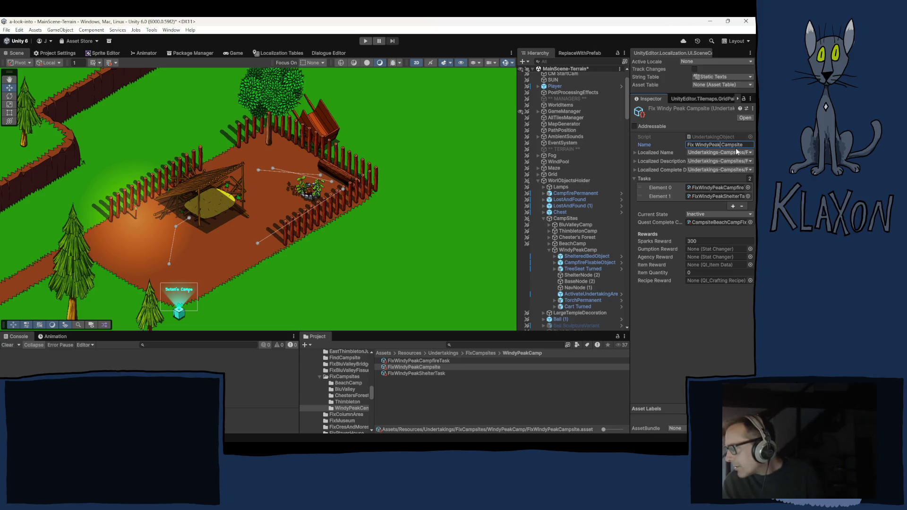
pyautogui.click(707, 145)
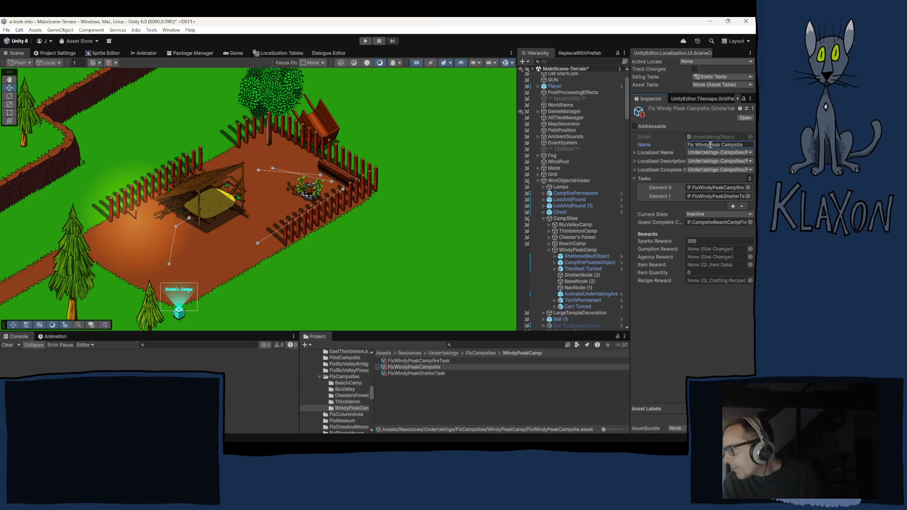
pyautogui.click(679, 358)
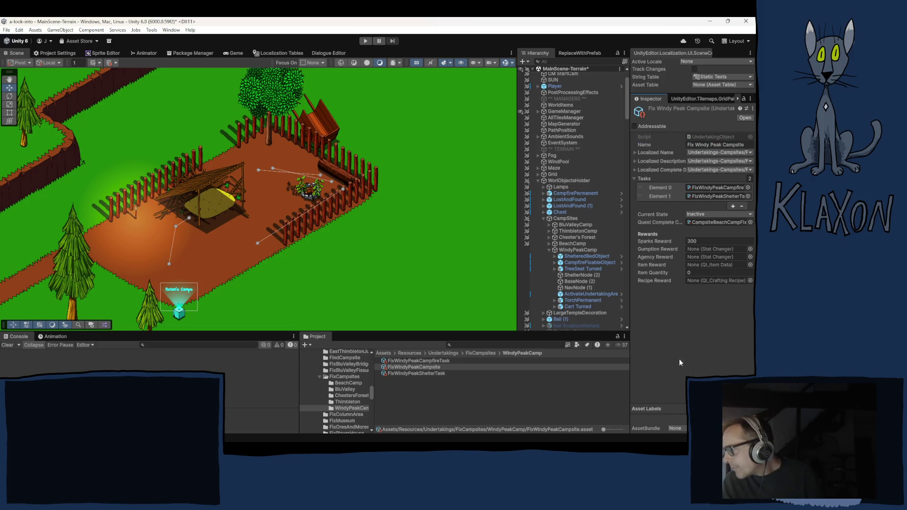
# Set the Quest Complete Condition to CampsiteWindyPeakCampFixed-True
pyautogui.click(713, 222)
pyautogui.moveTo(413, 384)
pyautogui.mouseDown()
pyautogui.moveTo(589, 334)
pyautogui.moveTo(722, 231)
pyautogui.moveTo(714, 220)
pyautogui.mouseUp()
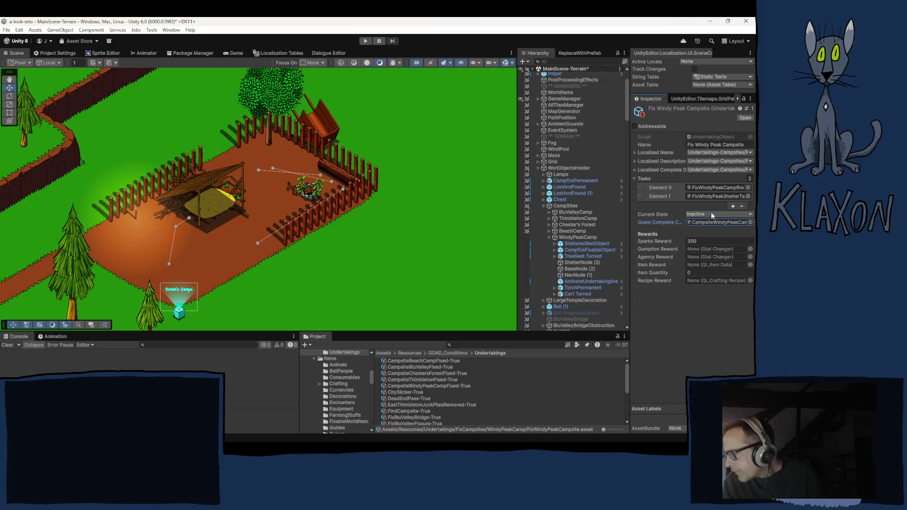
pyautogui.click(678, 350)
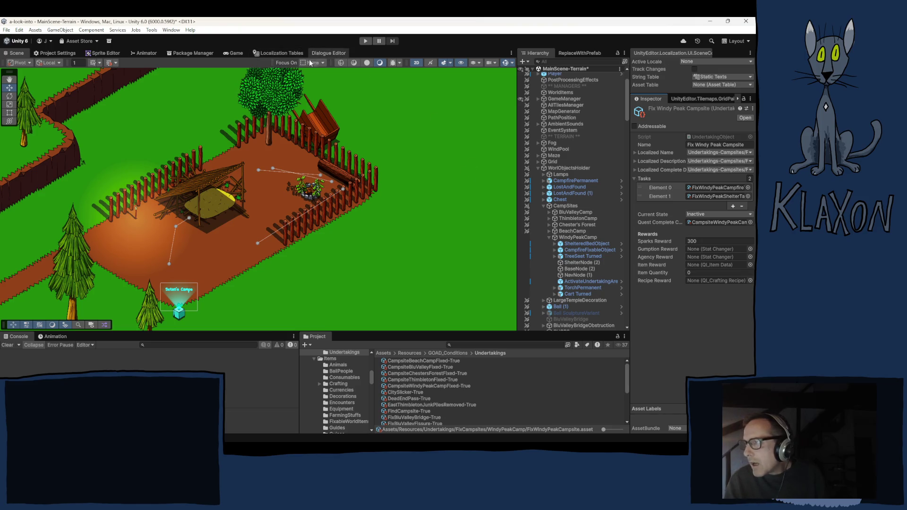
pyautogui.click(283, 53)
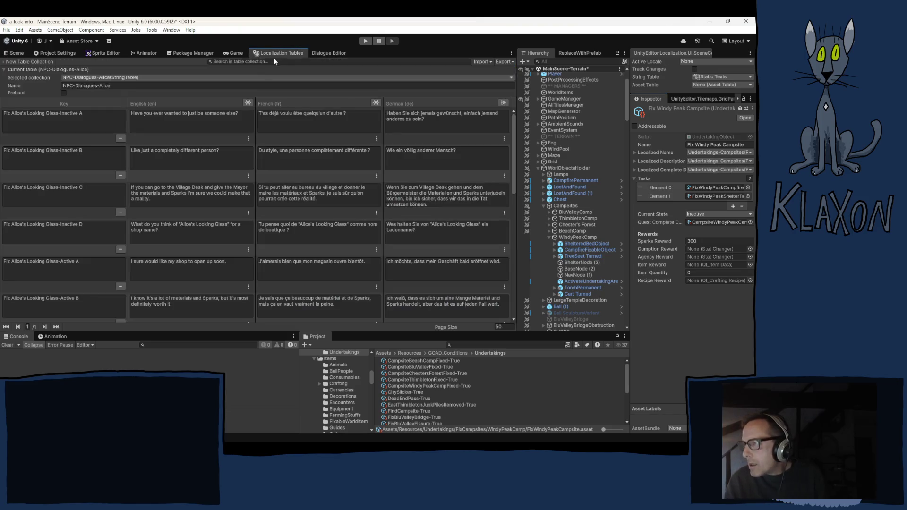
# In the Undertakings-Campsites string table, add a new entry keyed Fix Windy Peak Campsite
pyautogui.click(113, 77)
pyautogui.moveTo(100, 88)
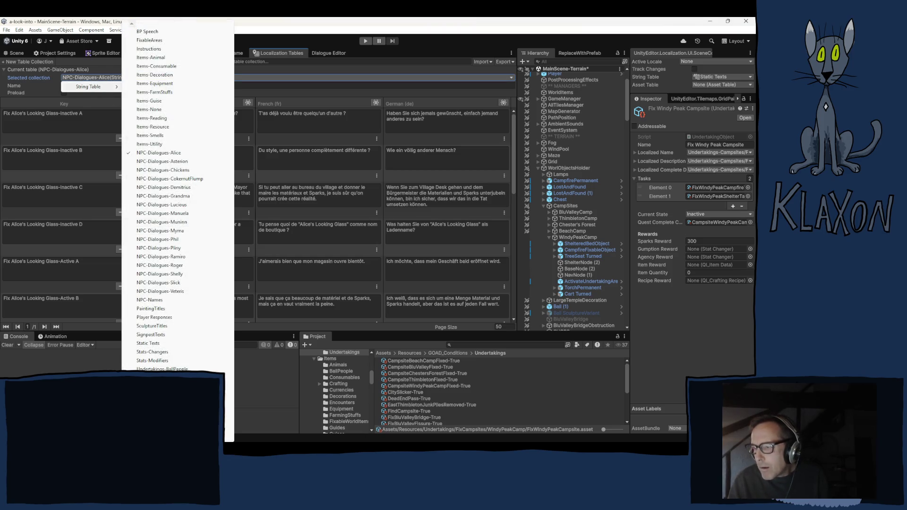
pyautogui.click(155, 368)
pyautogui.scroll(-10, 56, 257)
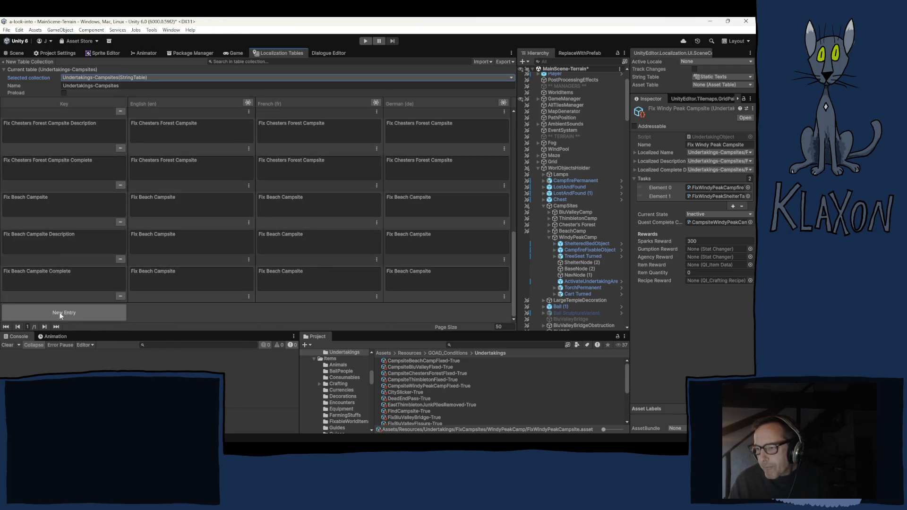
pyautogui.click(60, 315)
pyautogui.click(35, 273)
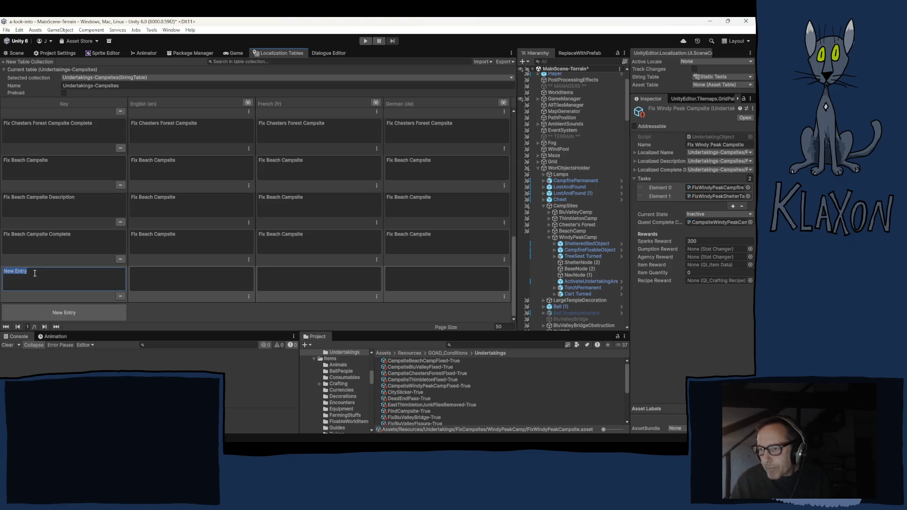
pyautogui.write('Fix')
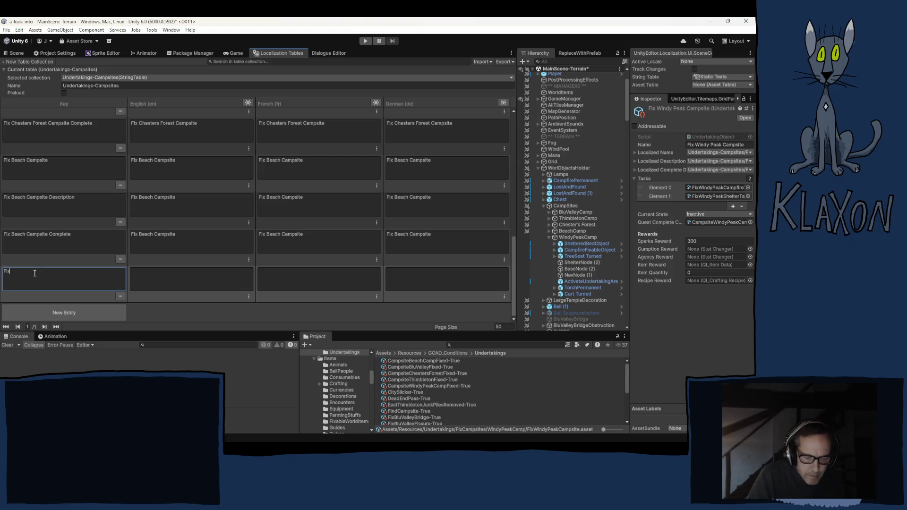
pyautogui.write(' WindyPeak')
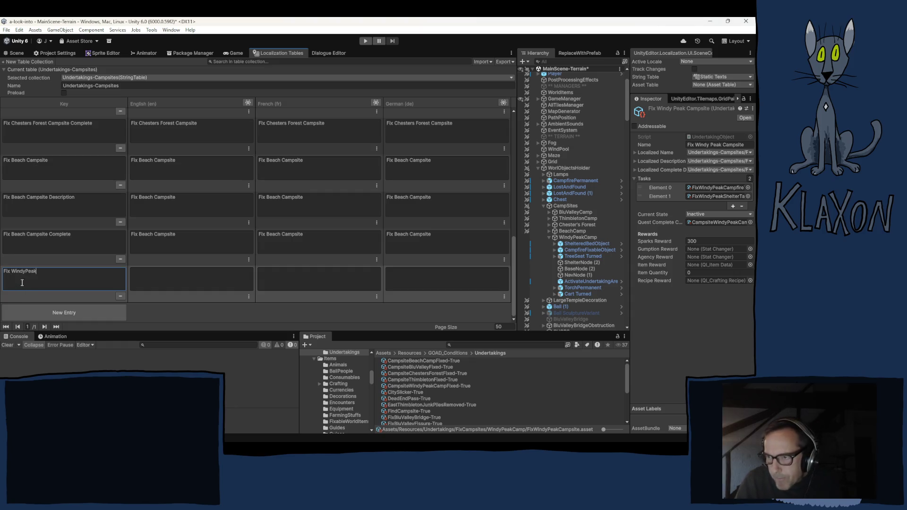
pyautogui.click(48, 271)
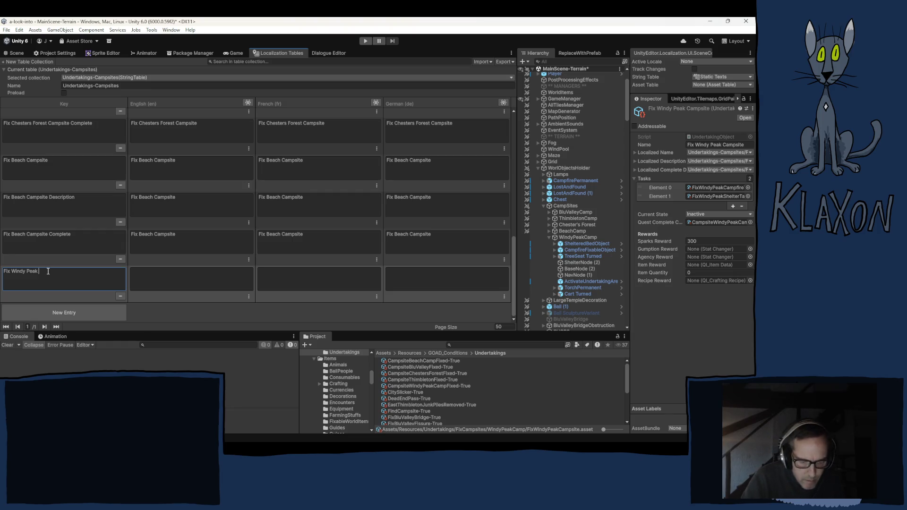
pyautogui.write('Campsite')
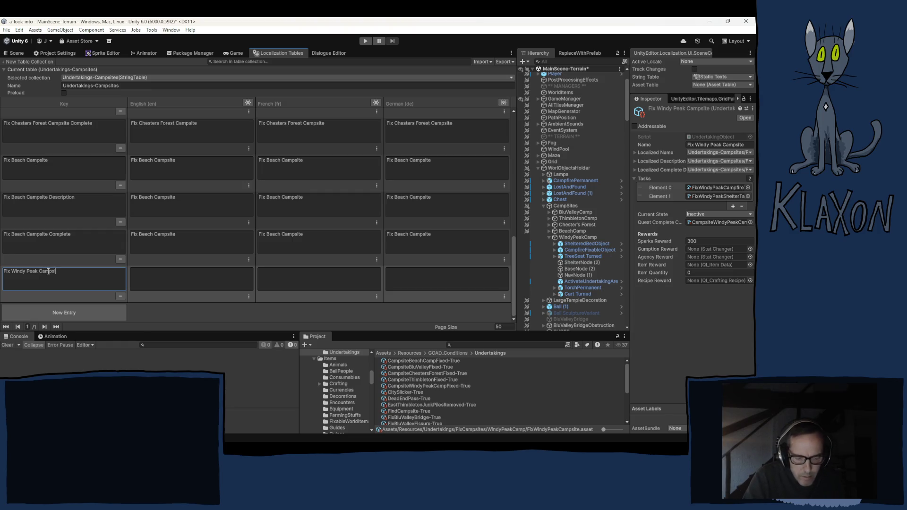
# Copy the campsite key into its English, French and German values
pyautogui.click(156, 279)
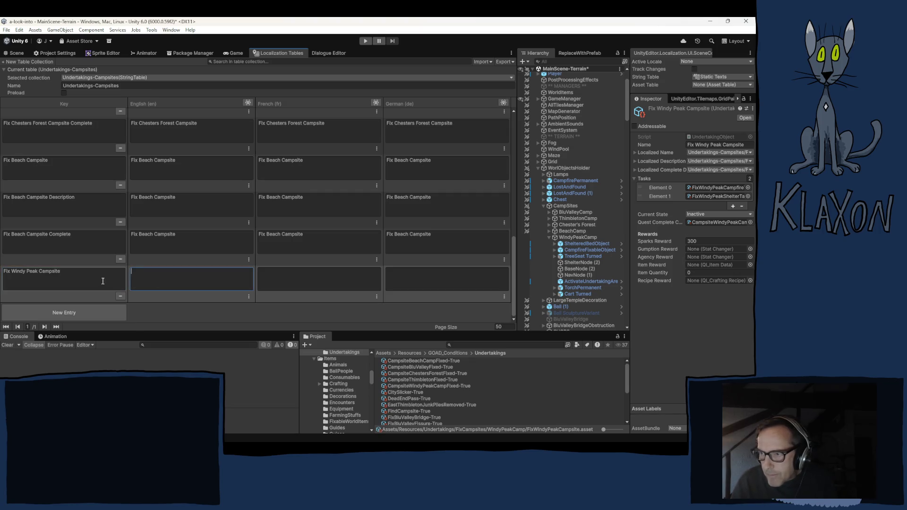
pyautogui.click(98, 280)
pyautogui.hotkey('ctrl', 'c')
pyautogui.click(162, 279)
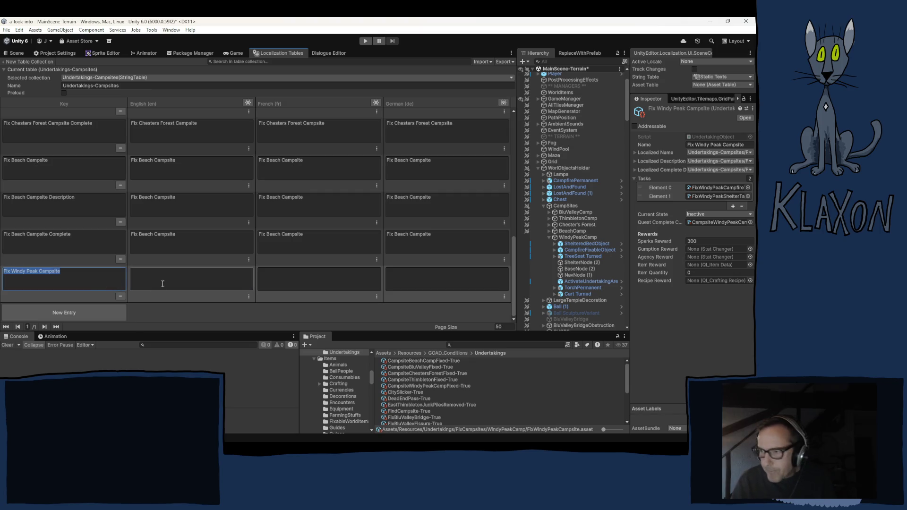
pyautogui.hotkey('ctrl', 'v')
pyautogui.click(349, 284)
pyautogui.hotkey('ctrl', 'v')
pyautogui.click(438, 291)
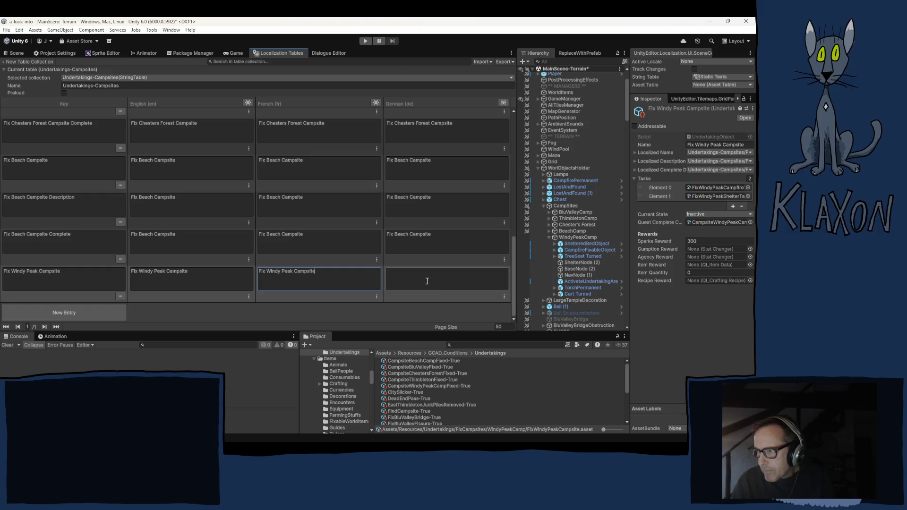
pyautogui.hotkey('ctrl', 'v')
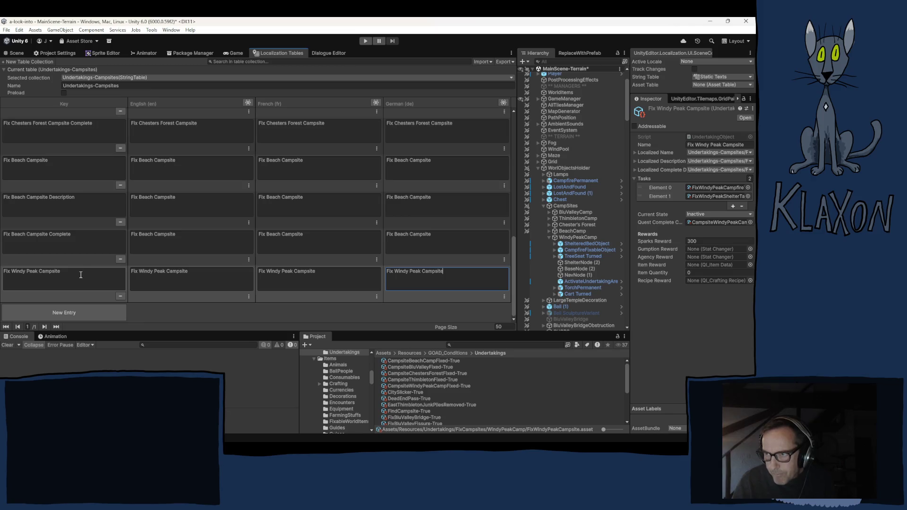
# Add two more entries keyed with the campsite name plus Description and Complete
pyautogui.click(78, 274)
pyautogui.click(69, 309)
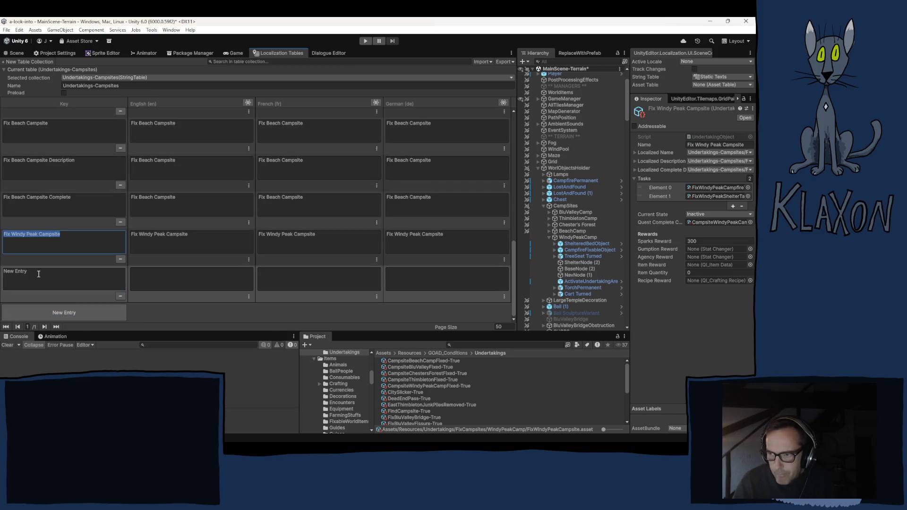
pyautogui.hotkey('ctrl', 'v')
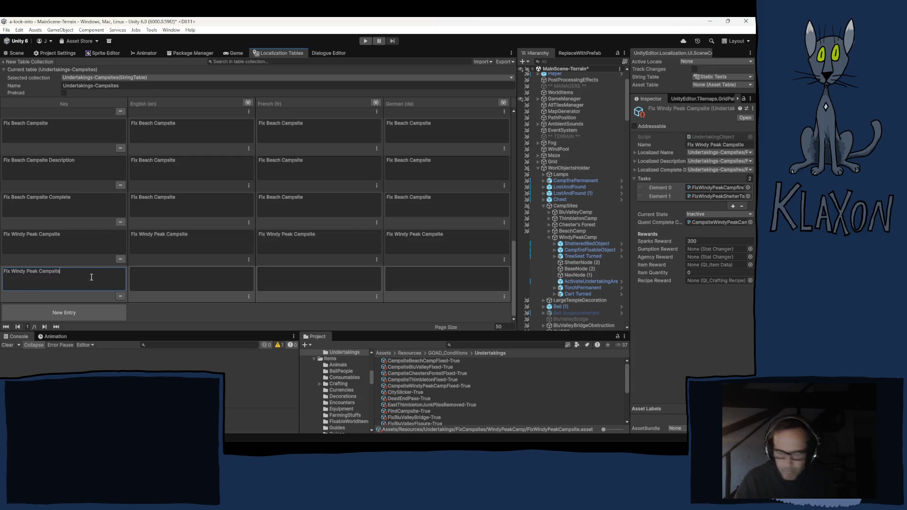
pyautogui.write(' Desc')
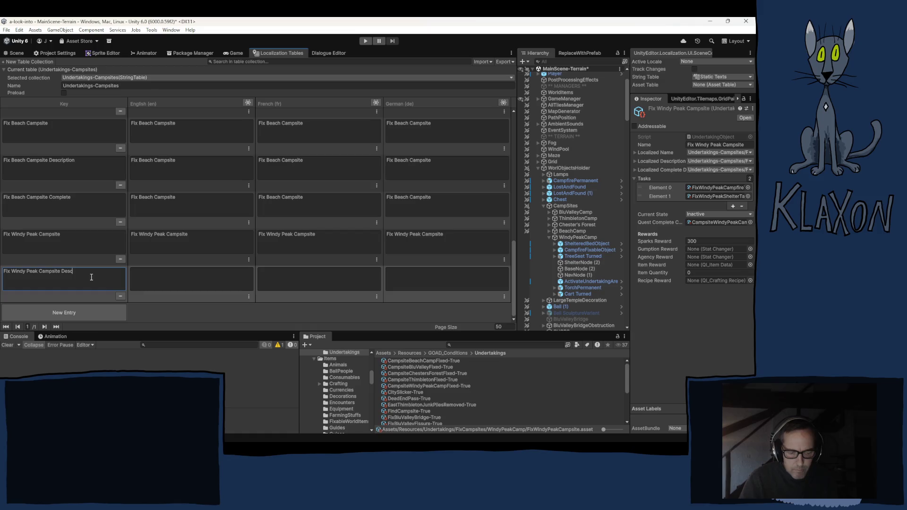
pyautogui.write('ription')
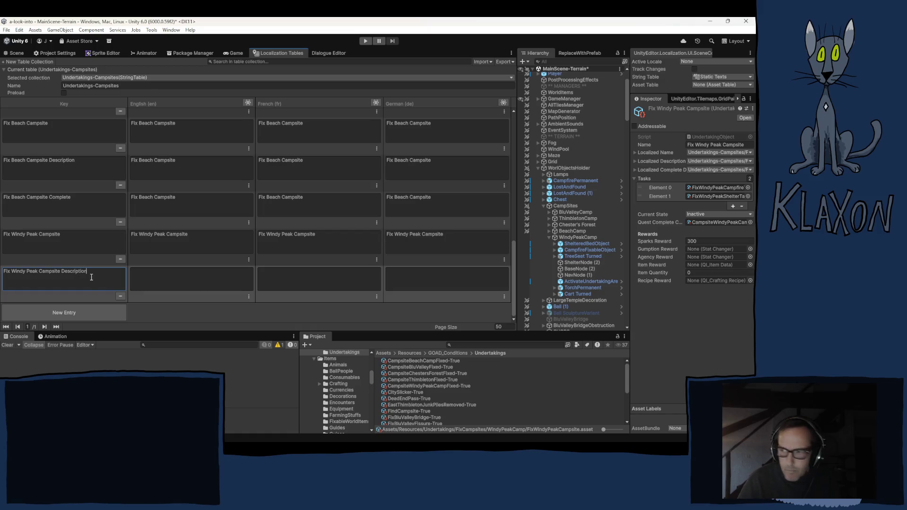
pyautogui.click(75, 311)
pyautogui.click(76, 308)
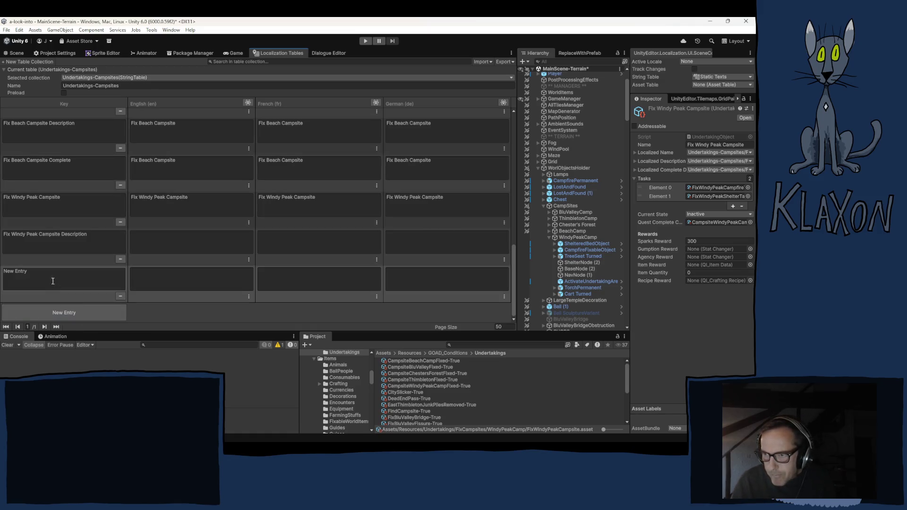
pyautogui.hotkey('ctrl', 'v')
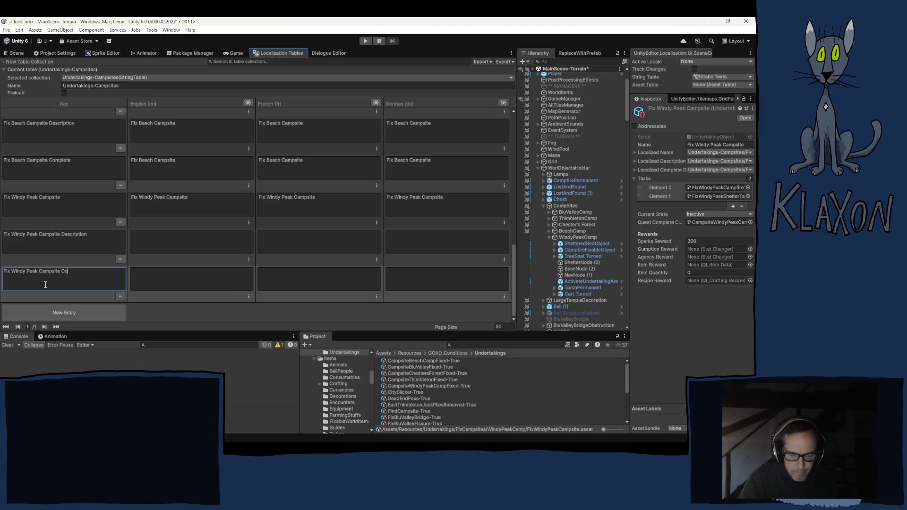
pyautogui.write('mplete')
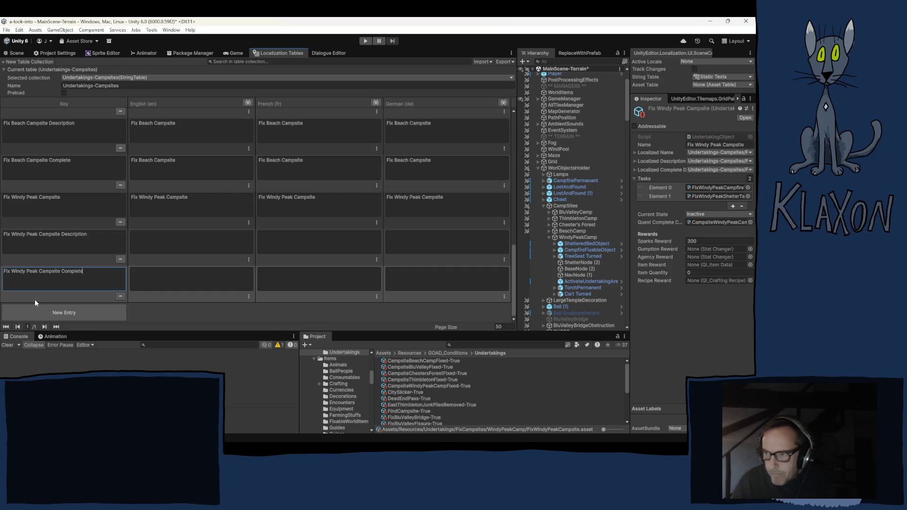
# Fill the Description entry's English, French and German values with its key text
pyautogui.click(159, 248)
pyautogui.click(98, 249)
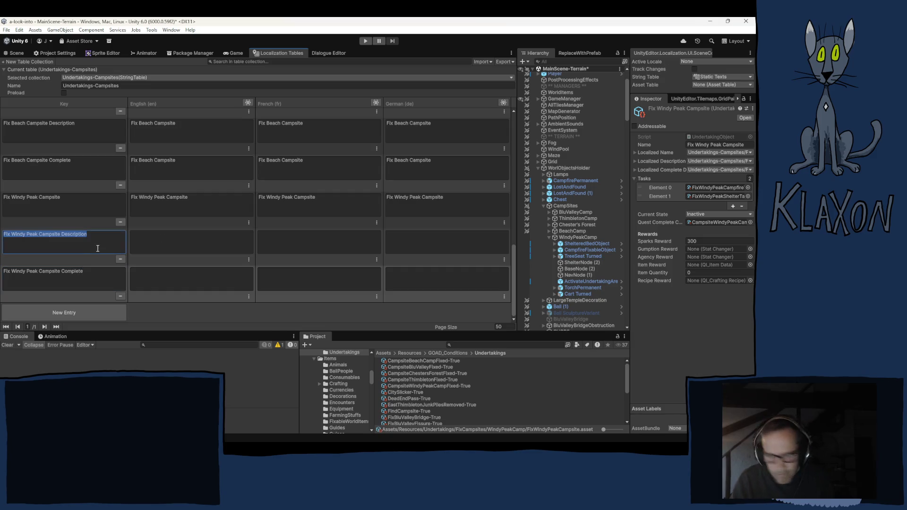
pyautogui.hotkey('ctrl', 'c')
pyautogui.click(202, 241)
pyautogui.hotkey('ctrl', 'v')
pyautogui.click(310, 237)
pyautogui.hotkey('ctrl', 'v')
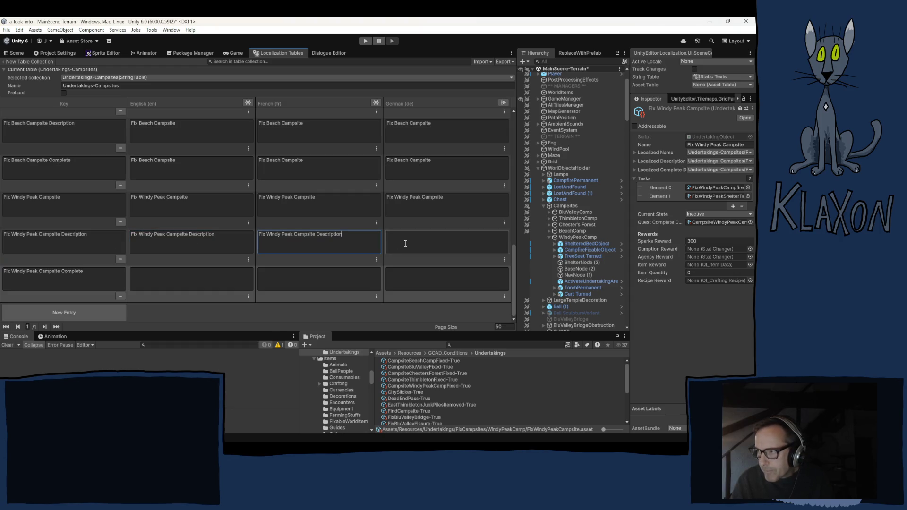
pyautogui.click(404, 243)
pyautogui.hotkey('ctrl', 'v')
# Fill the Complete entry's English, French and German values with its key text
pyautogui.click(111, 278)
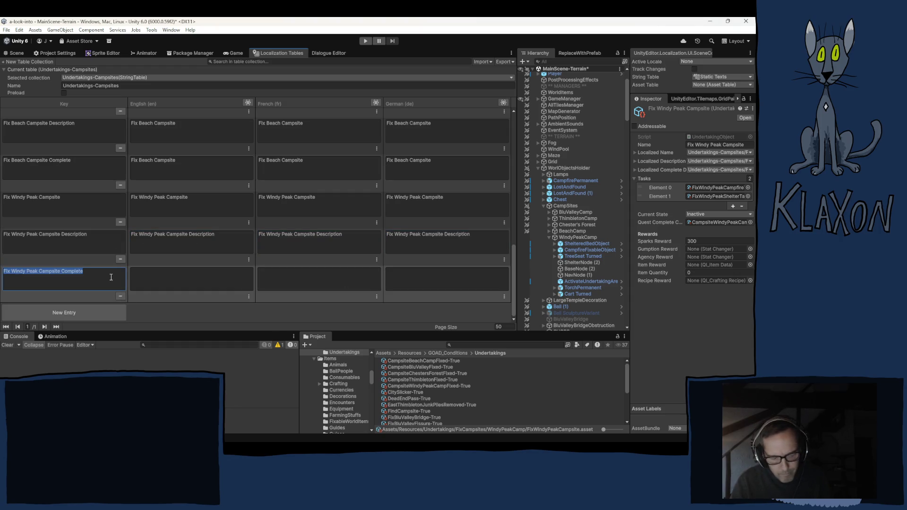
pyautogui.hotkey('ctrl', 'c')
pyautogui.click(179, 276)
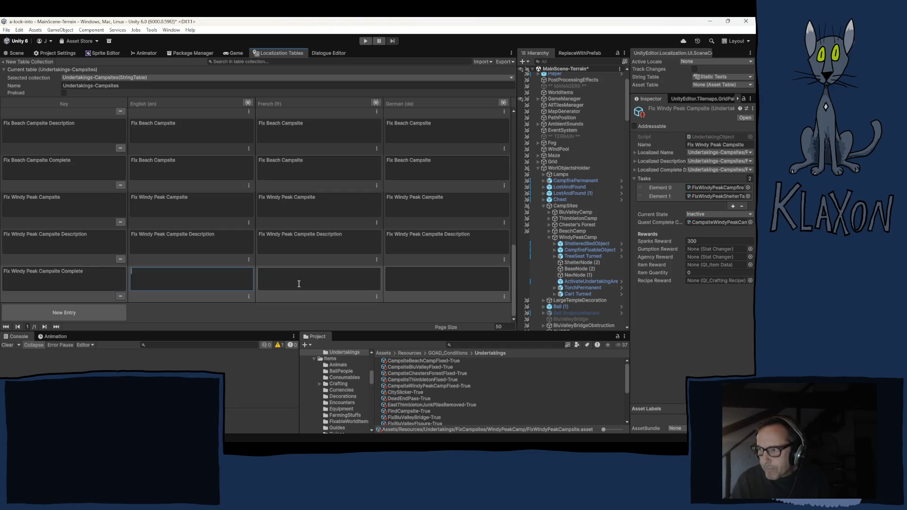
pyautogui.hotkey('ctrl', 'v')
pyautogui.click(301, 279)
pyautogui.hotkey('ctrl', 'v')
pyautogui.click(407, 282)
pyautogui.hotkey('ctrl', 'v')
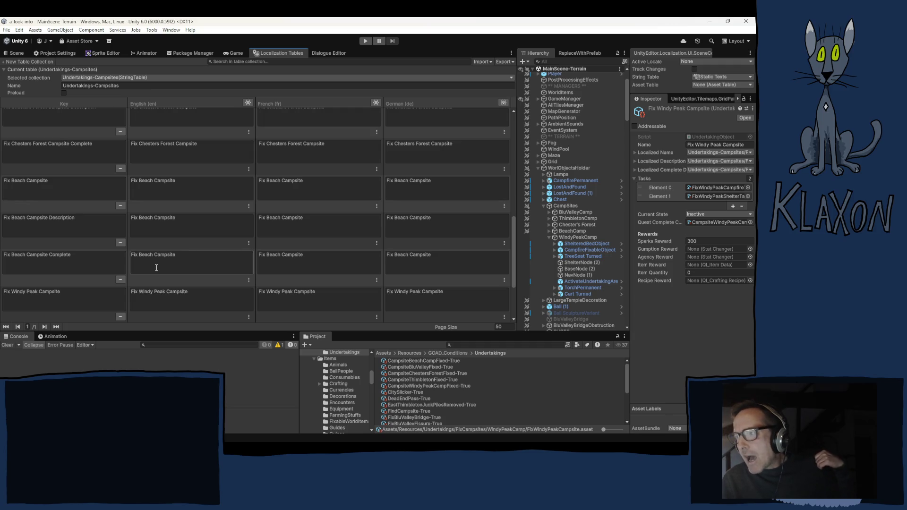
# Link the undertaking's localized name to the Fix Windy Peak Campsite entry
pyautogui.scroll(3, 156, 268)
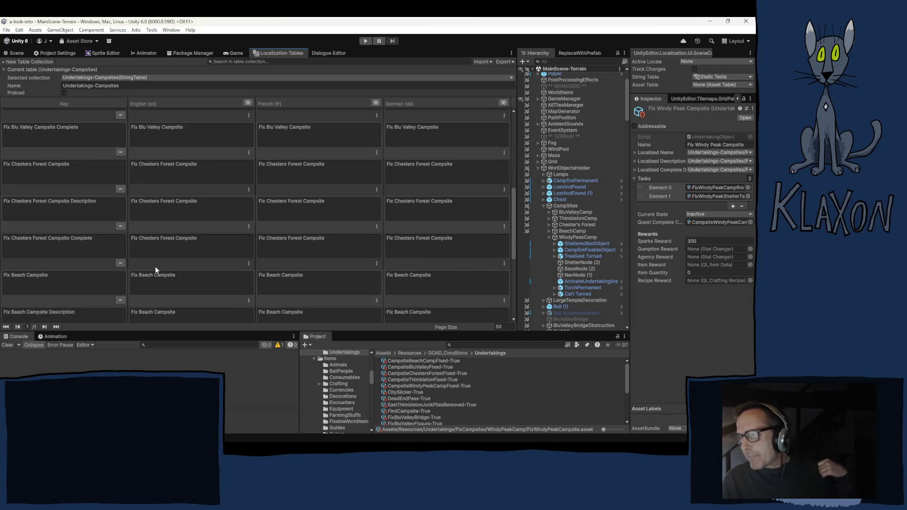
pyautogui.scroll(4, 154, 265)
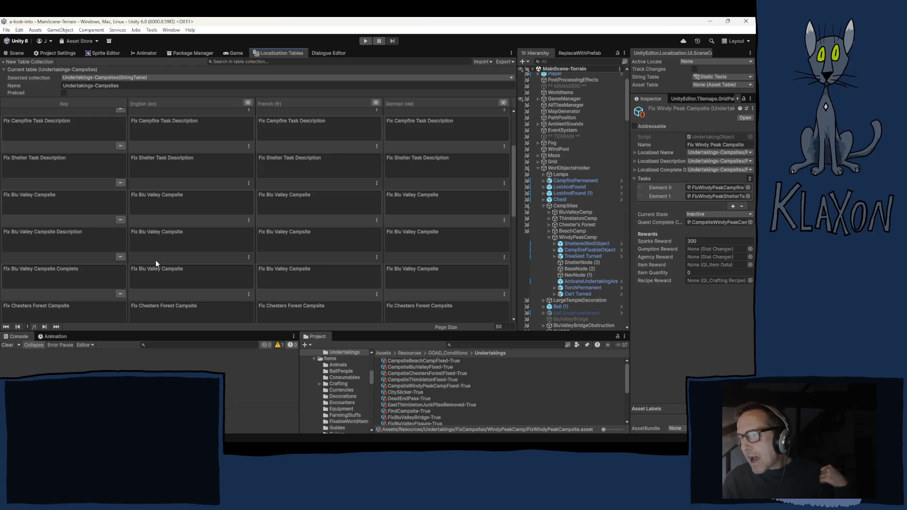
pyautogui.scroll(-7, 156, 262)
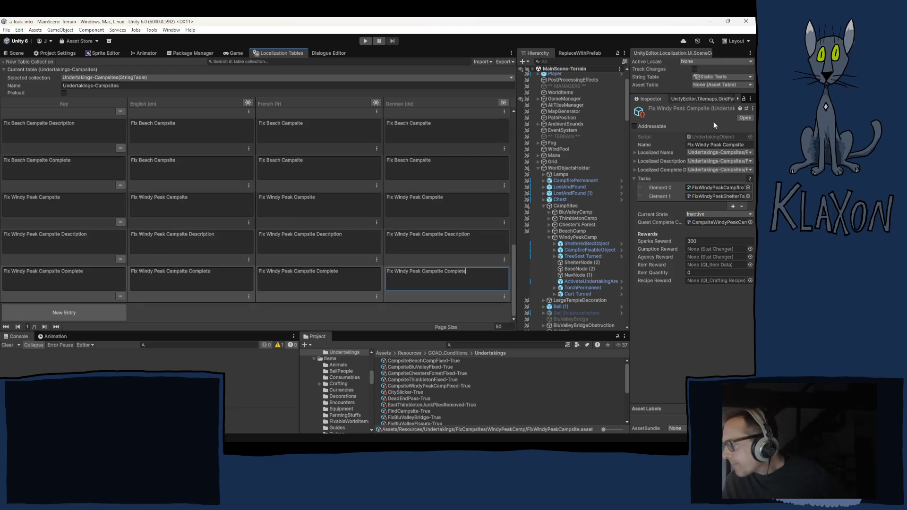
pyautogui.click(726, 154)
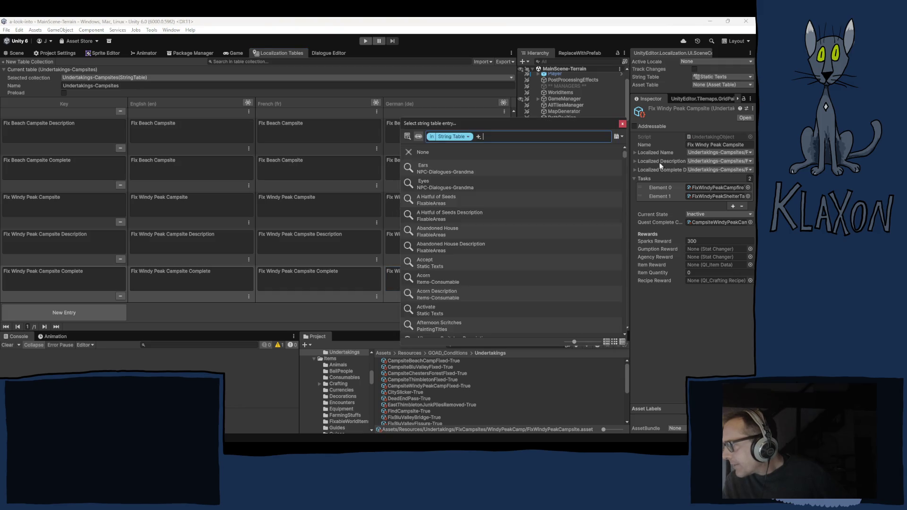
pyautogui.write('windy')
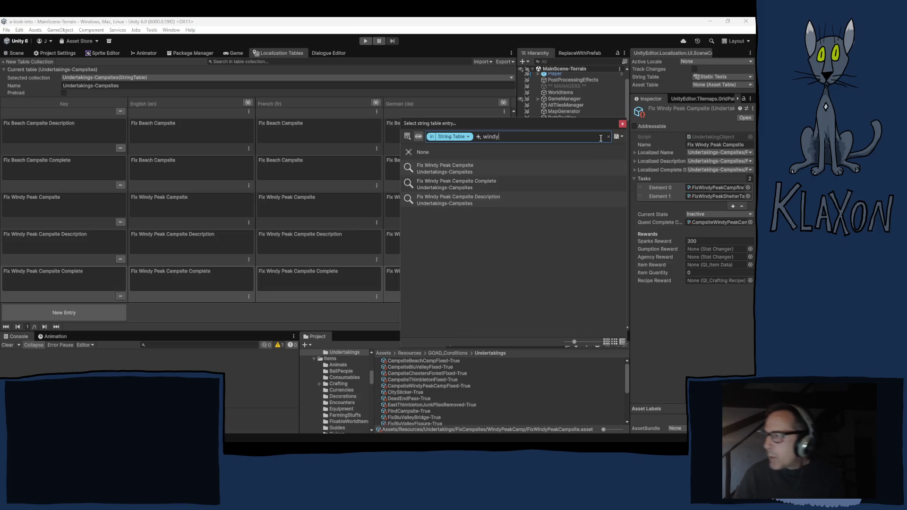
pyautogui.click(447, 170)
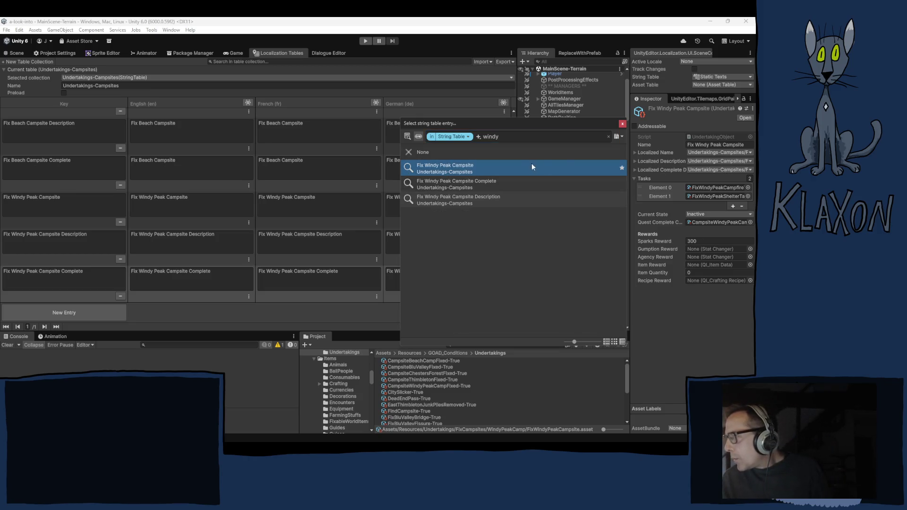
pyautogui.click(622, 123)
# Link the description and completion text to the Windy Peak Description and Complete entries
pyautogui.click(718, 161)
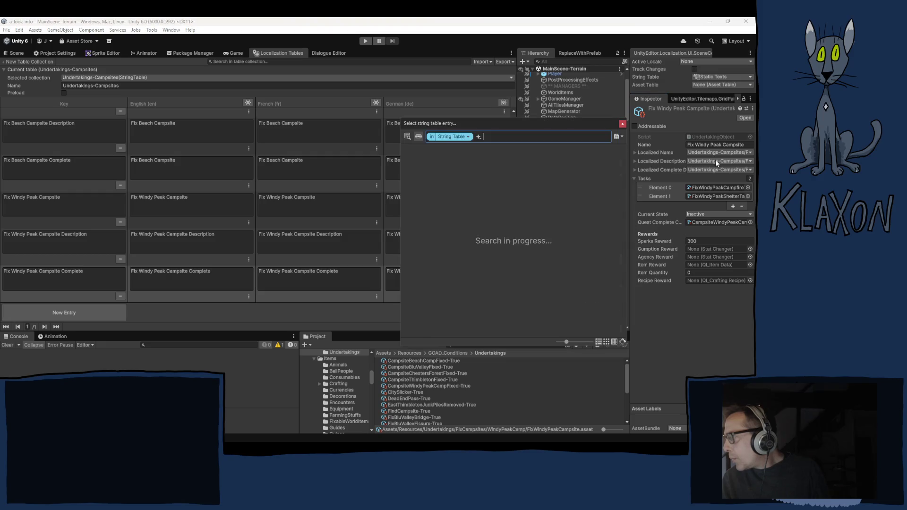
pyautogui.write('windy')
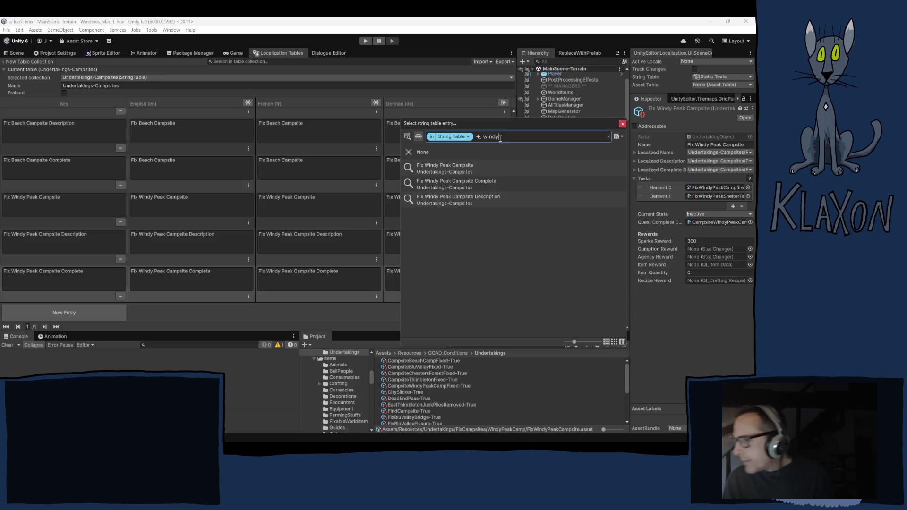
pyautogui.click(457, 199)
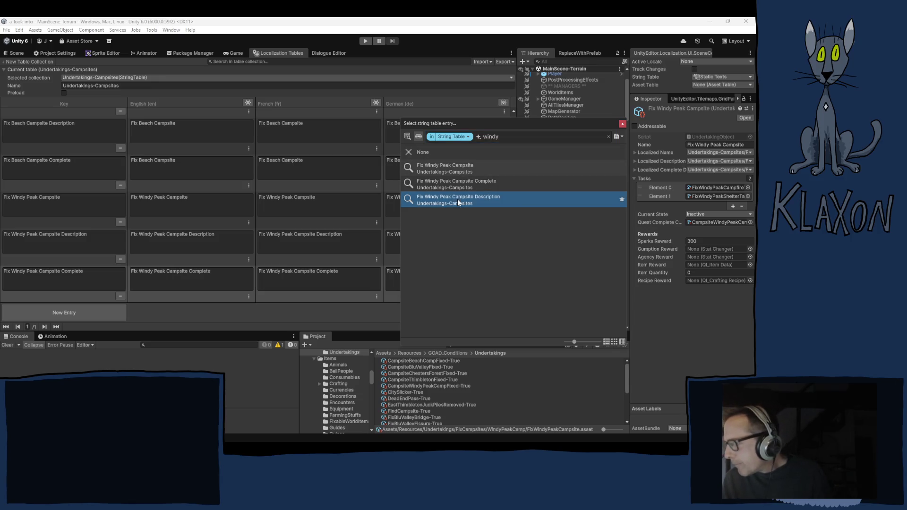
pyautogui.click(622, 124)
pyautogui.click(677, 168)
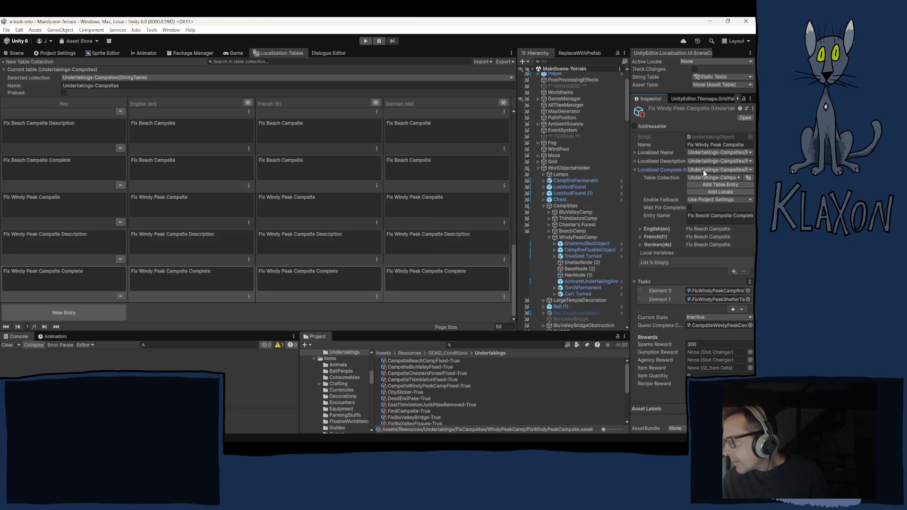
pyautogui.click(676, 170)
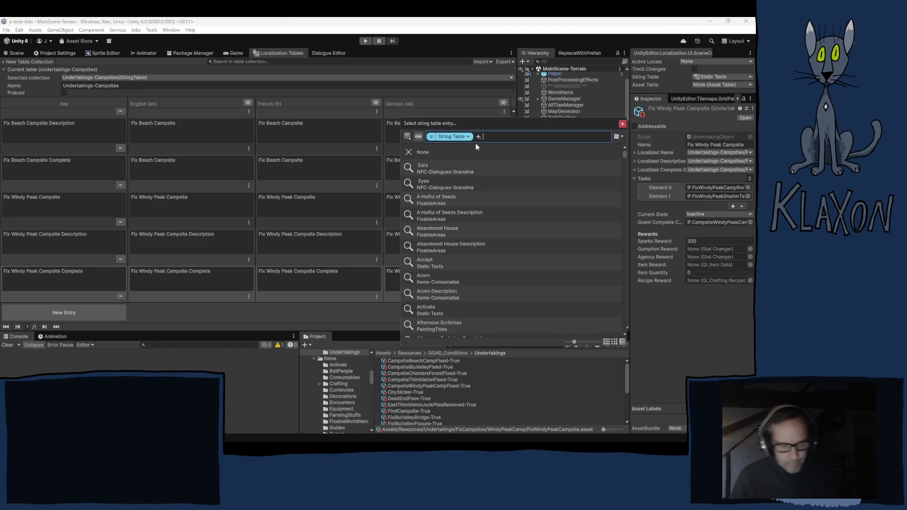
pyautogui.write('windy')
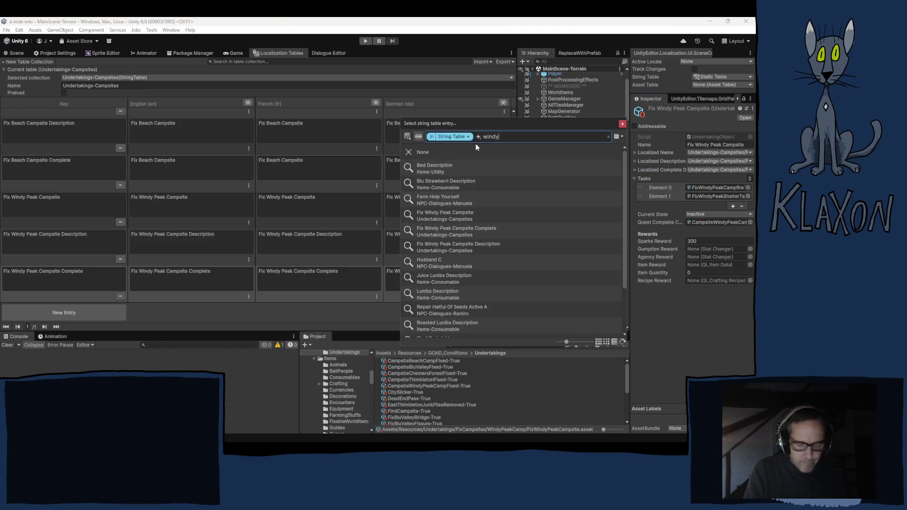
pyautogui.click(622, 124)
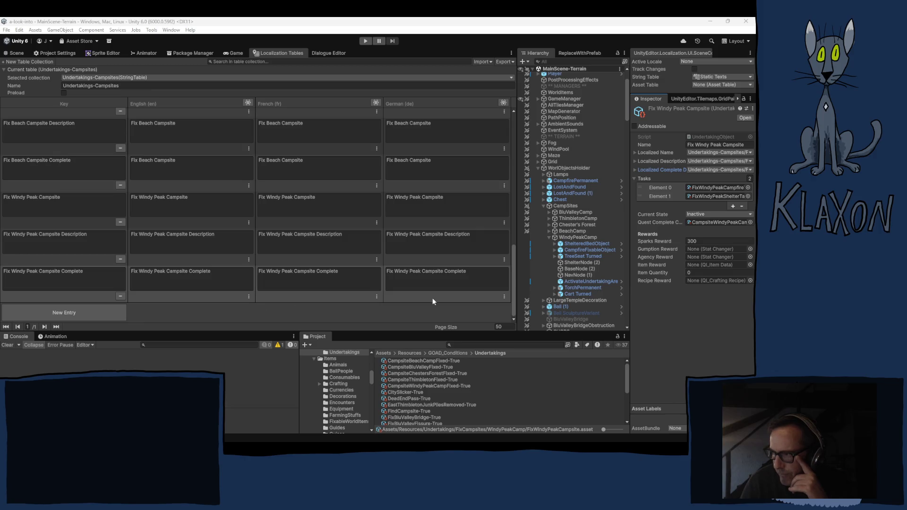
# Collapse WindyPeakCamp and CampSites, then zoom the Scene view out over the terrain
pyautogui.click(549, 237)
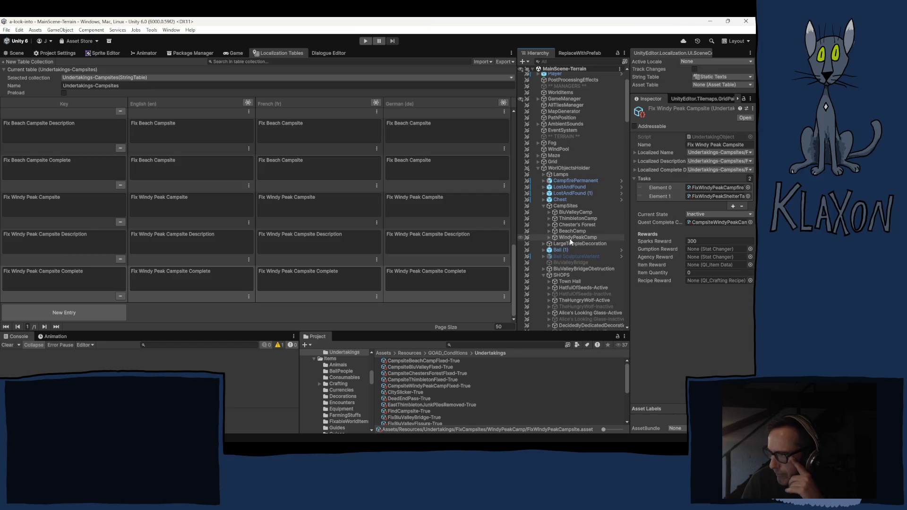
pyautogui.click(543, 206)
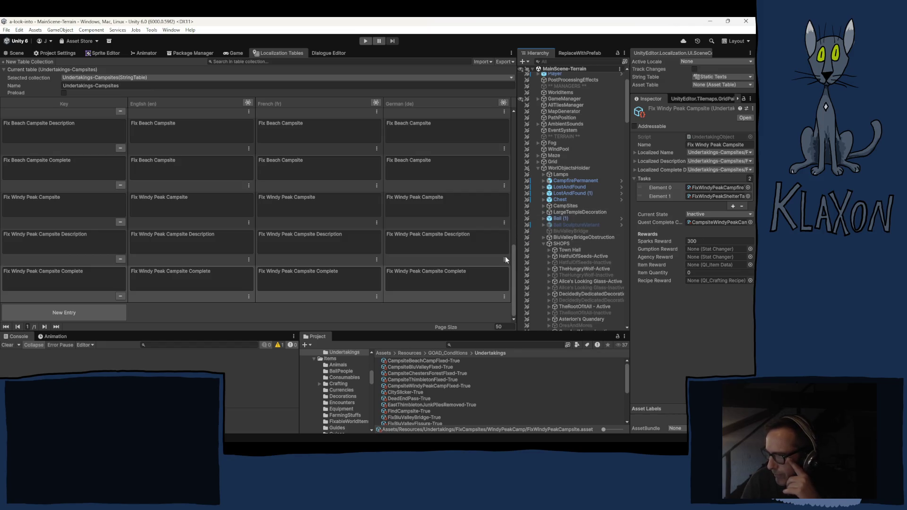
pyautogui.click(16, 53)
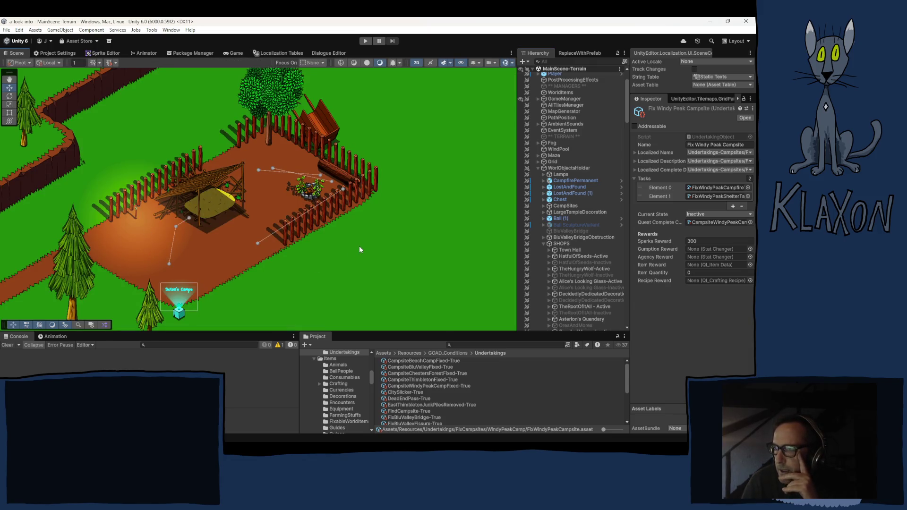
pyautogui.scroll(-10, 342, 243)
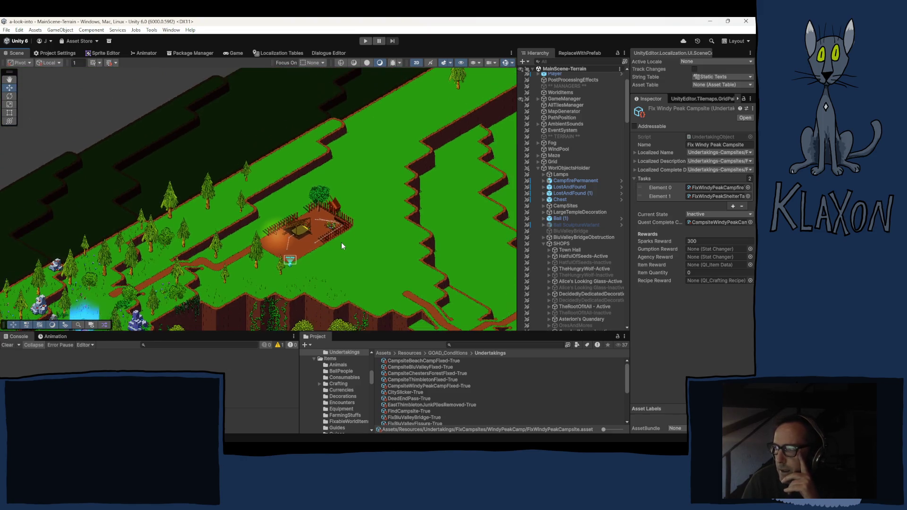
pyautogui.scroll(-5, 341, 244)
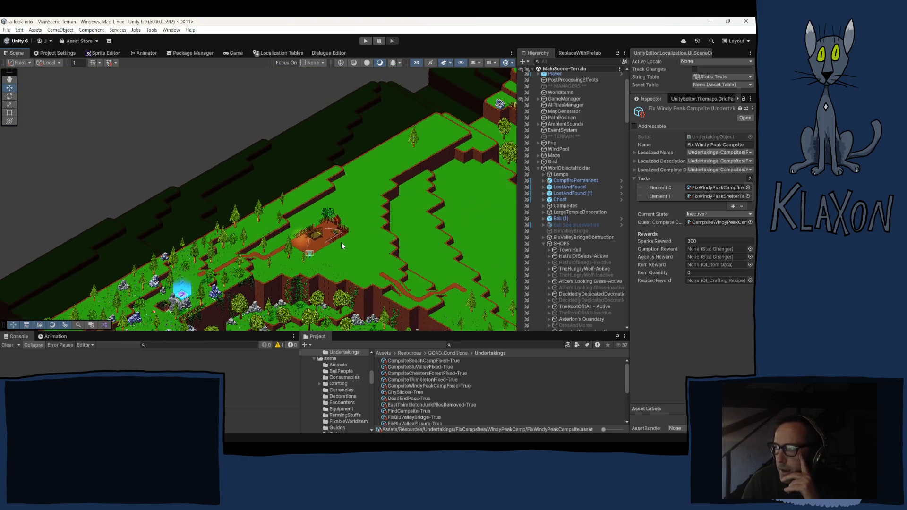
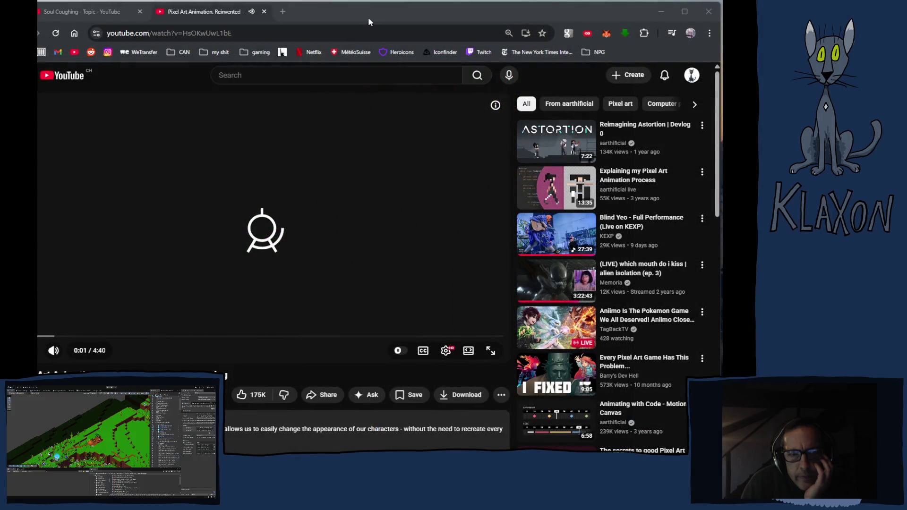
# Switch the 'Pixel Art Animation, Reinvented' video player to theater mode
pyautogui.click(468, 350)
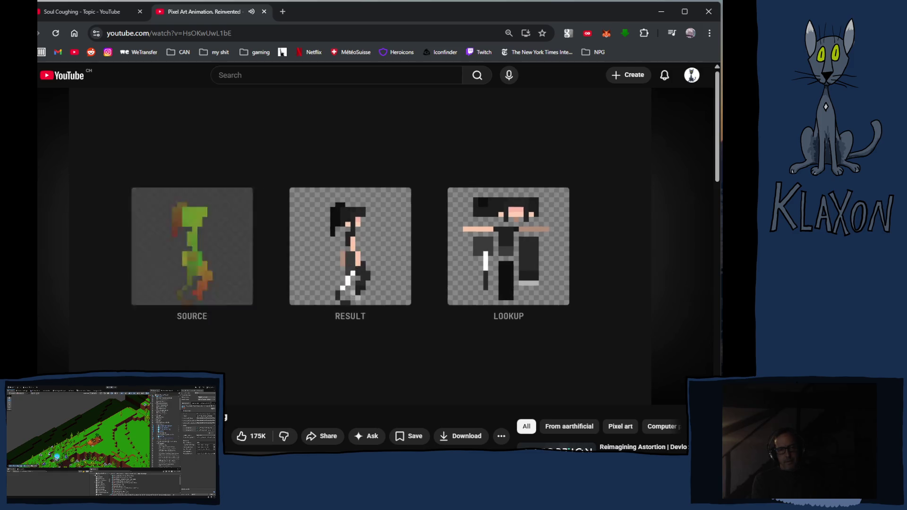
# Pause, rewind to the Source/Result/Lookup comparison, and resume playback to the end screen
pyautogui.press('space')
pyautogui.press('Left')
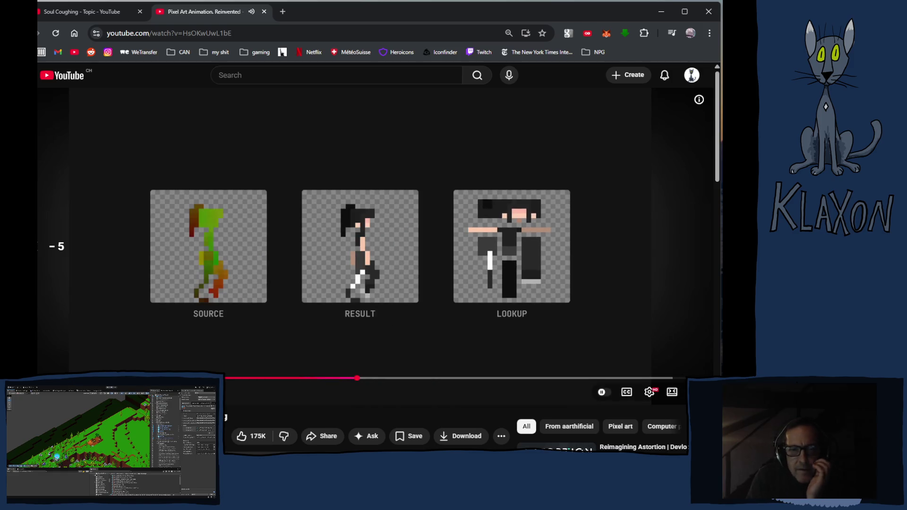
pyautogui.press('space')
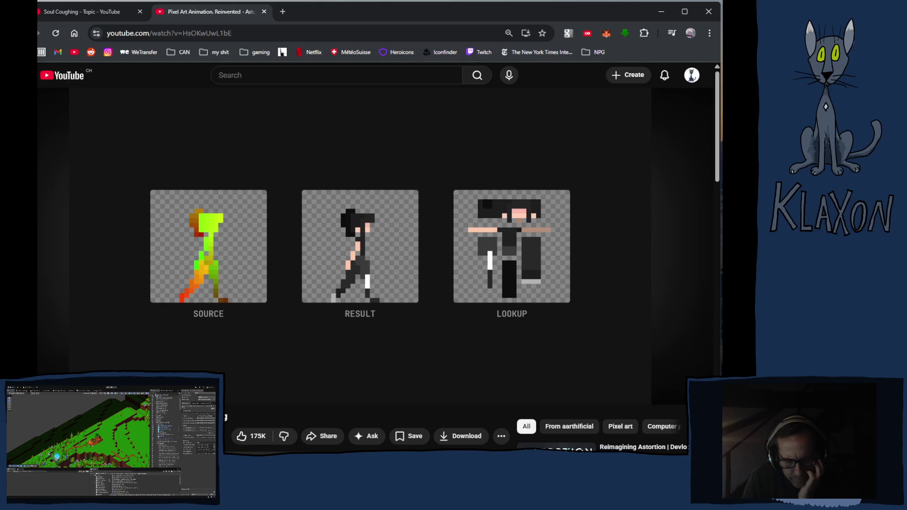
pyautogui.press('space')
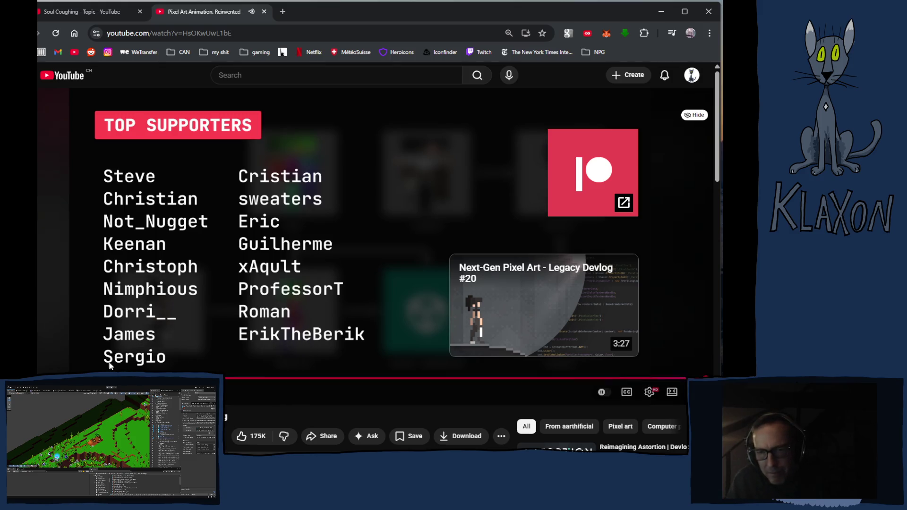
# Browse the description and comments, then go back to the aarthificial channel's Videos tab
pyautogui.scroll(-1, 212, 280)
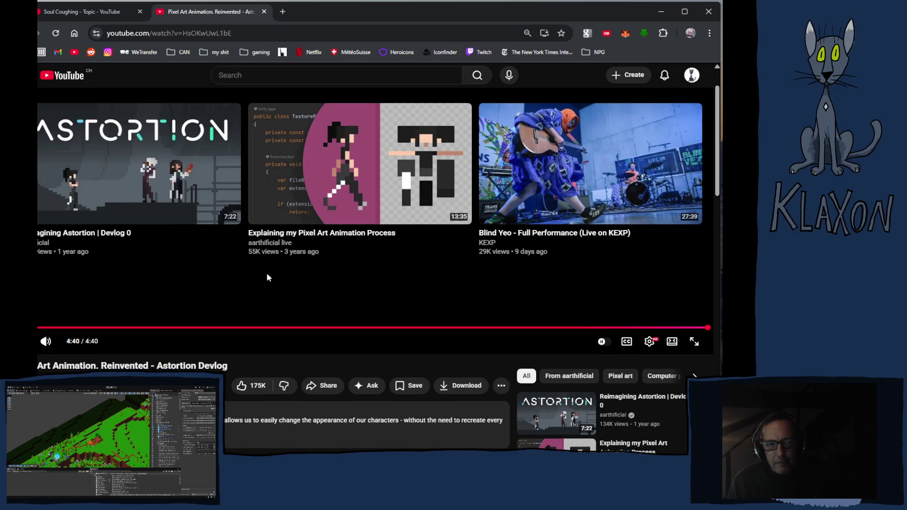
pyautogui.scroll(-4, 205, 286)
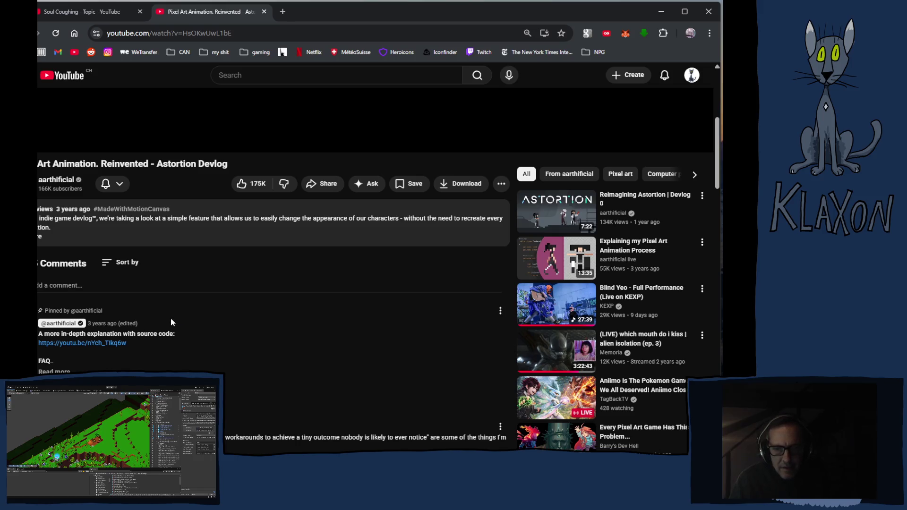
pyautogui.scroll(-3, 171, 322)
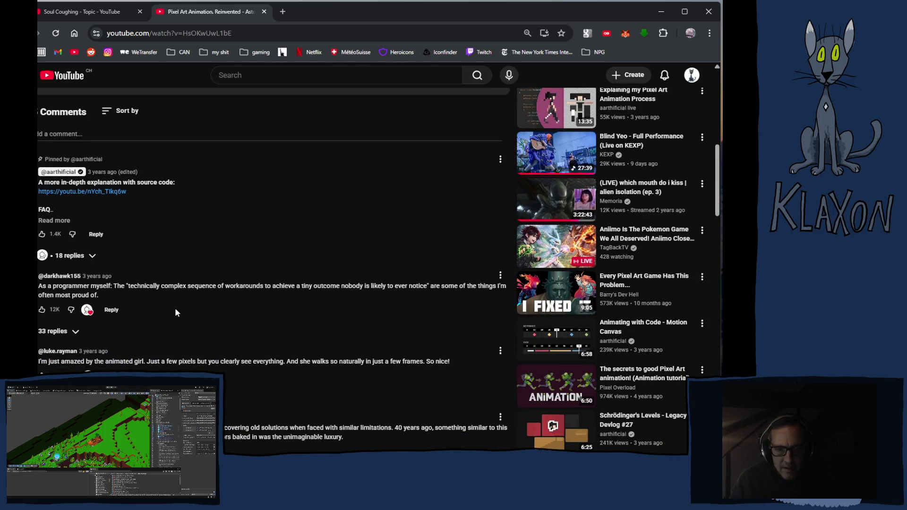
pyautogui.hotkey('alt', 'Left')
pyautogui.scroll(-1, 249, 336)
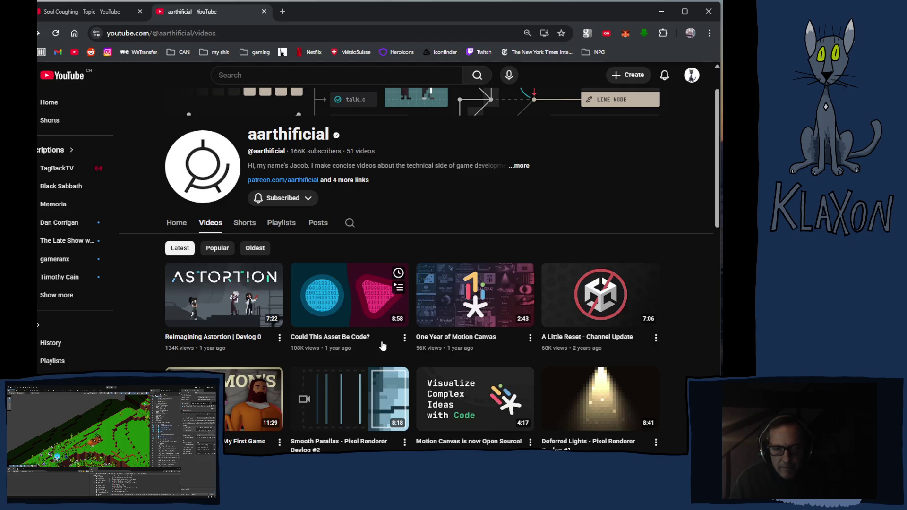
pyautogui.scroll(-1, 314, 370)
pyautogui.scroll(-3, 314, 370)
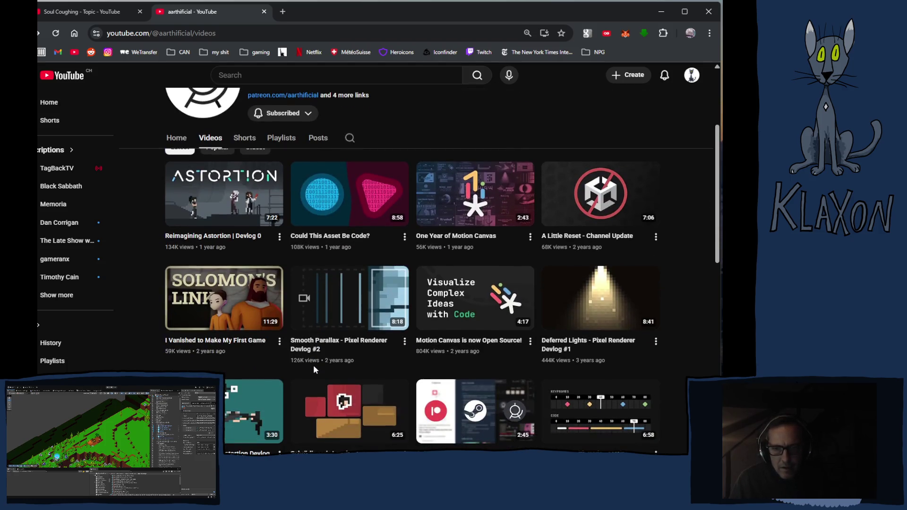
pyautogui.scroll(-3, 307, 366)
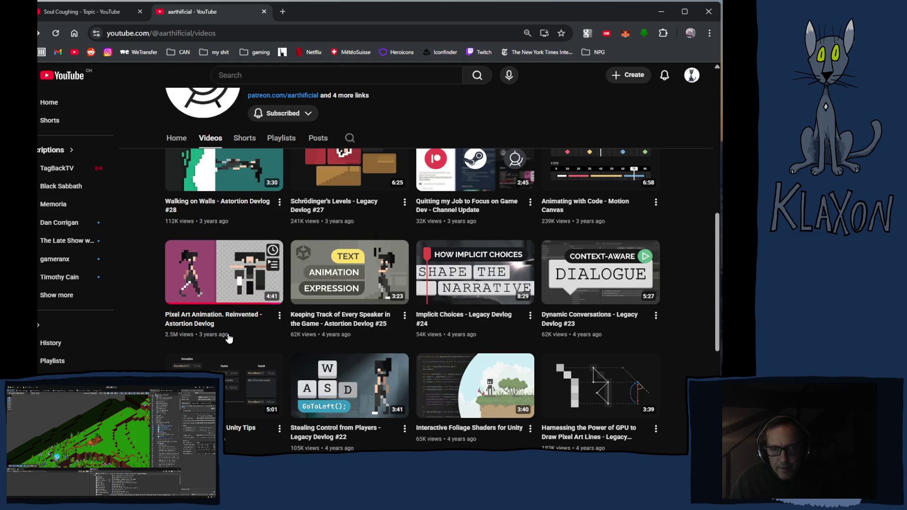
pyautogui.scroll(3, 381, 338)
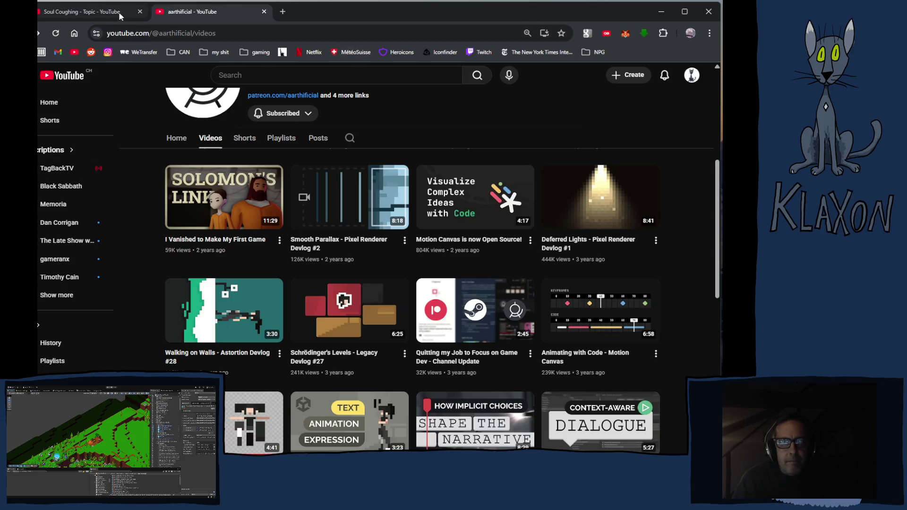
# Play the Soul Coughing Ruby Vroom album, expand its playlist, and return to Unity
pyautogui.click(264, 11)
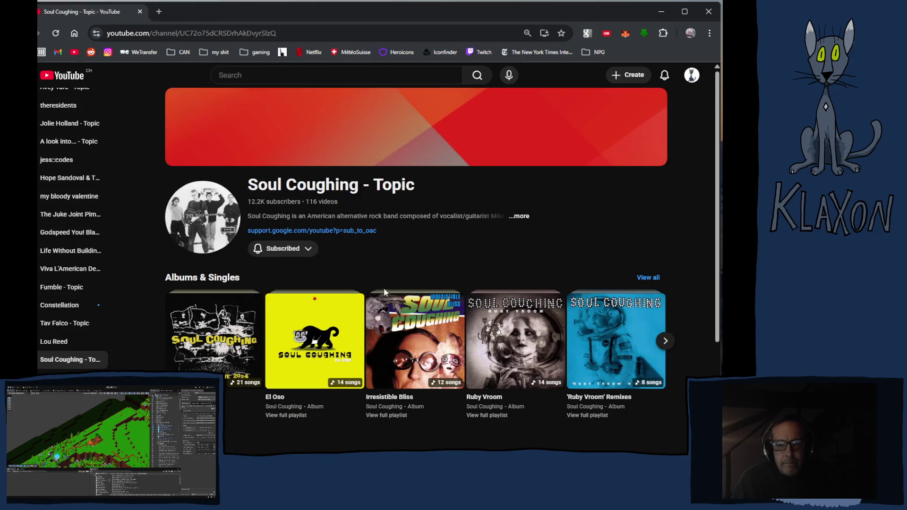
pyautogui.click(510, 340)
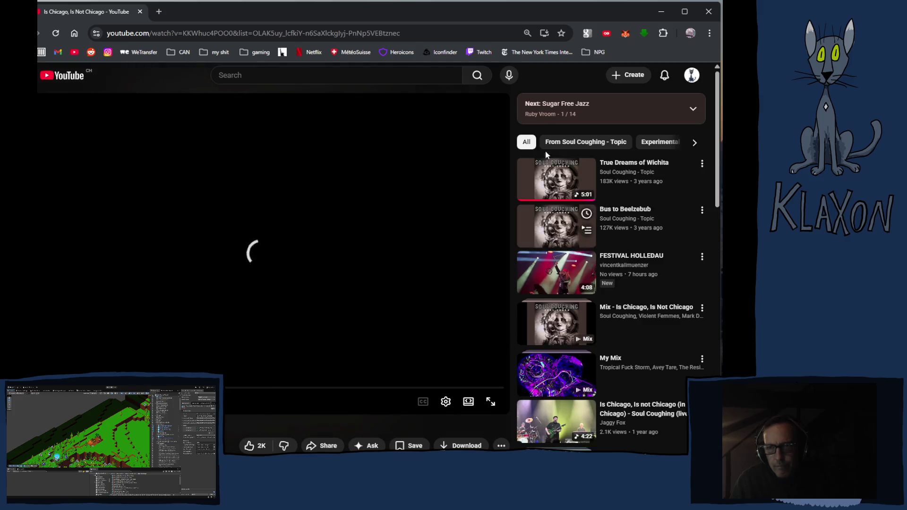
pyautogui.click(694, 109)
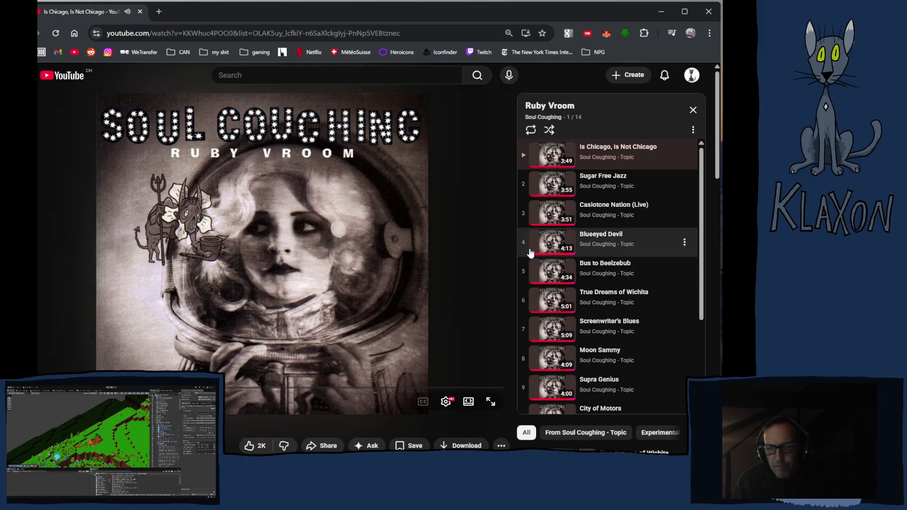
pyautogui.hotkey('alt', 'Tab')
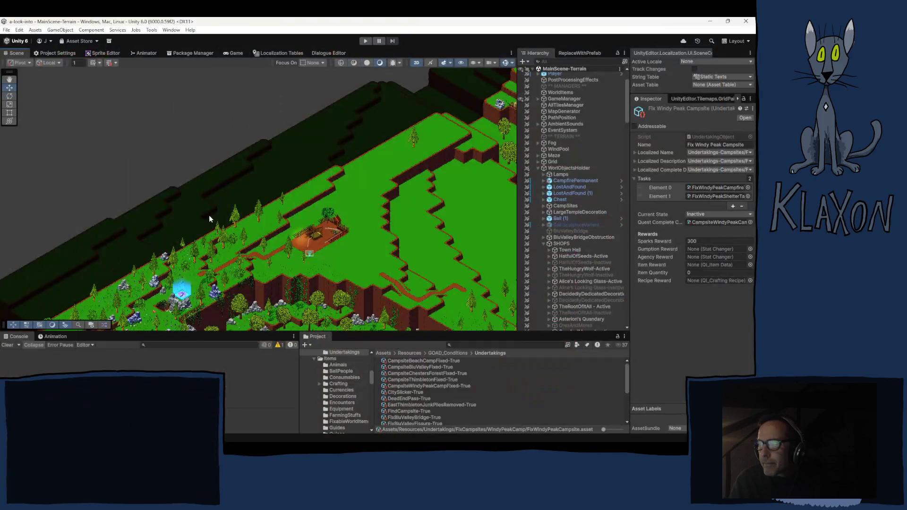
# Zoom in on the campsite's shelter, fence and campfire, then enter Play mode
pyautogui.scroll(10, 304, 255)
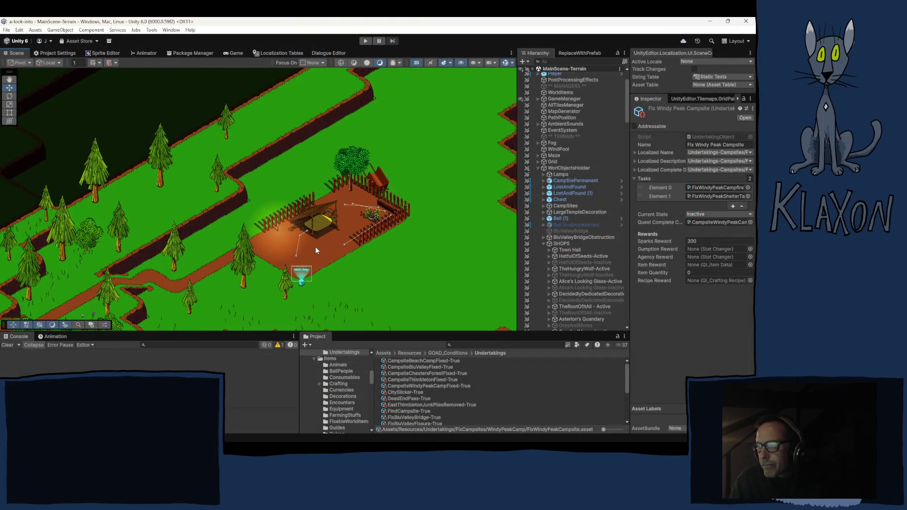
pyautogui.scroll(10, 314, 249)
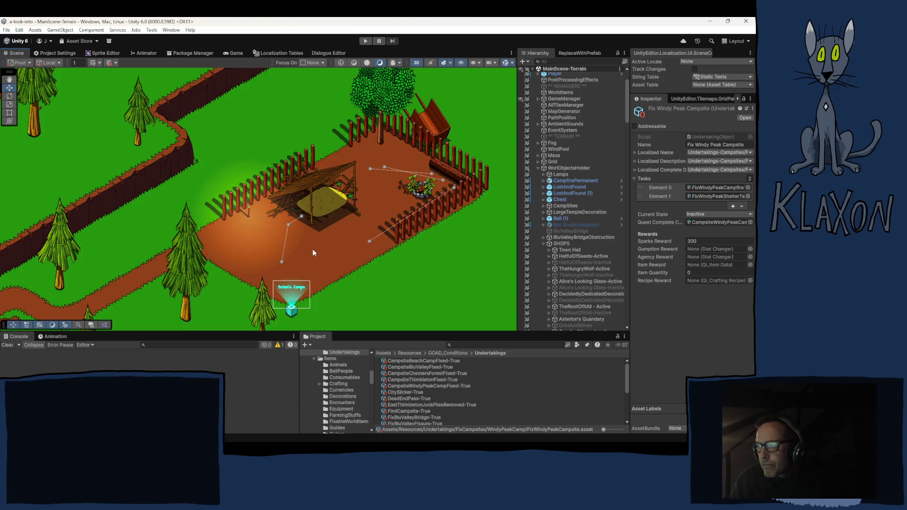
pyautogui.scroll(5, 312, 253)
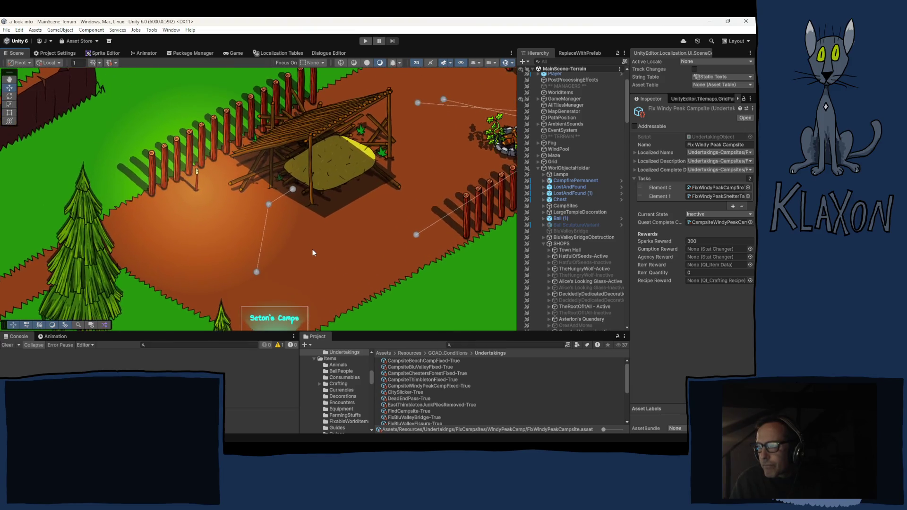
pyautogui.scroll(5, 311, 253)
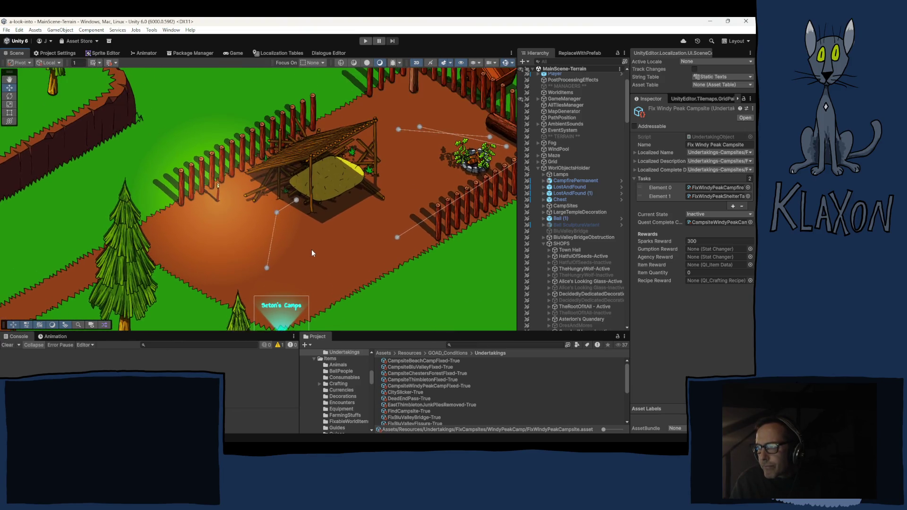
pyautogui.scroll(-5, 310, 253)
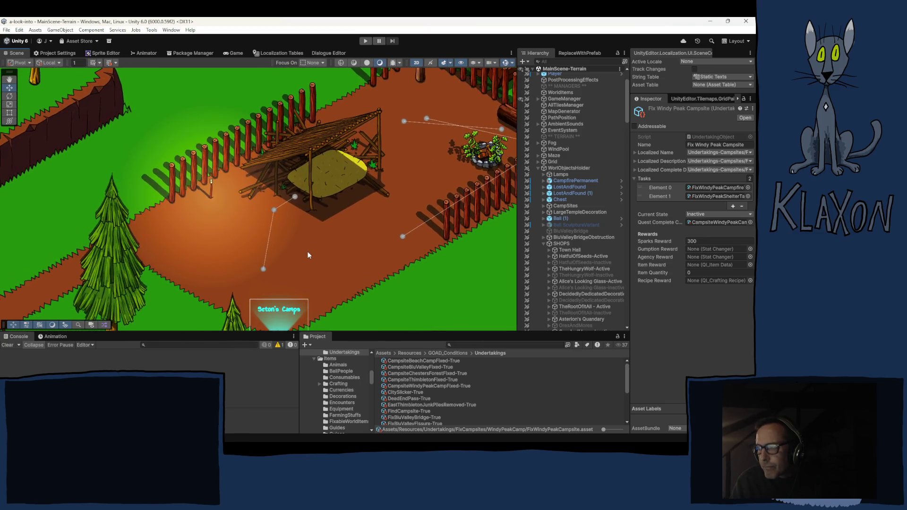
pyautogui.scroll(5, 309, 255)
pyautogui.scroll(-1, 307, 254)
pyautogui.scroll(-2, 300, 265)
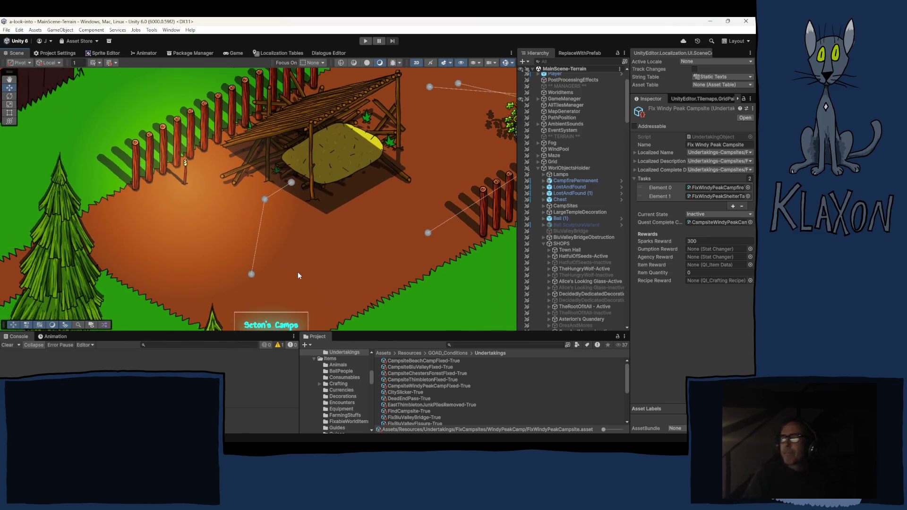
pyautogui.scroll(3, 297, 272)
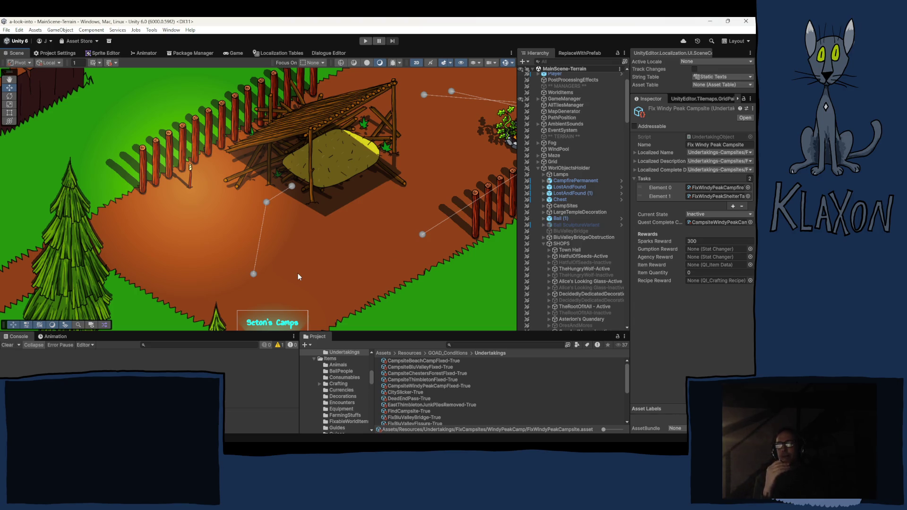
pyautogui.click(362, 41)
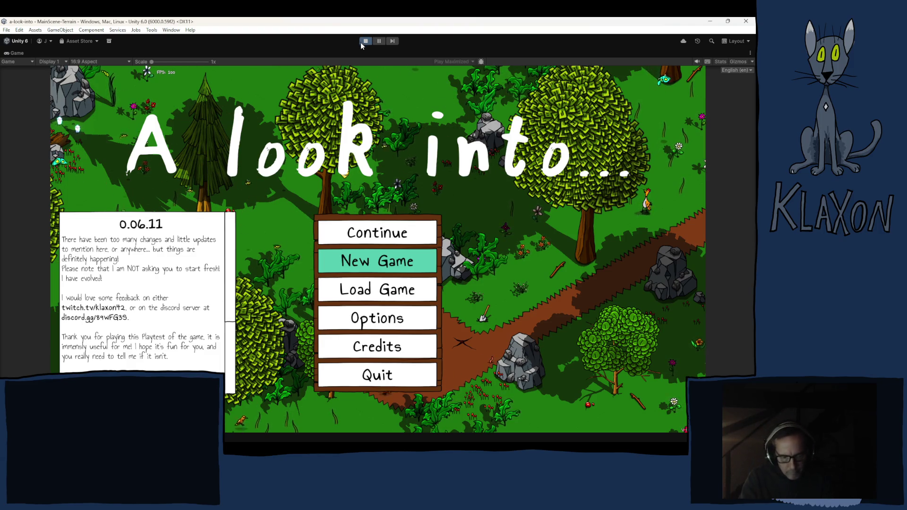
# Start a new game, debug-teleport to the Graveyard location, and walk left to Windy Peak campsite
pyautogui.click(357, 269)
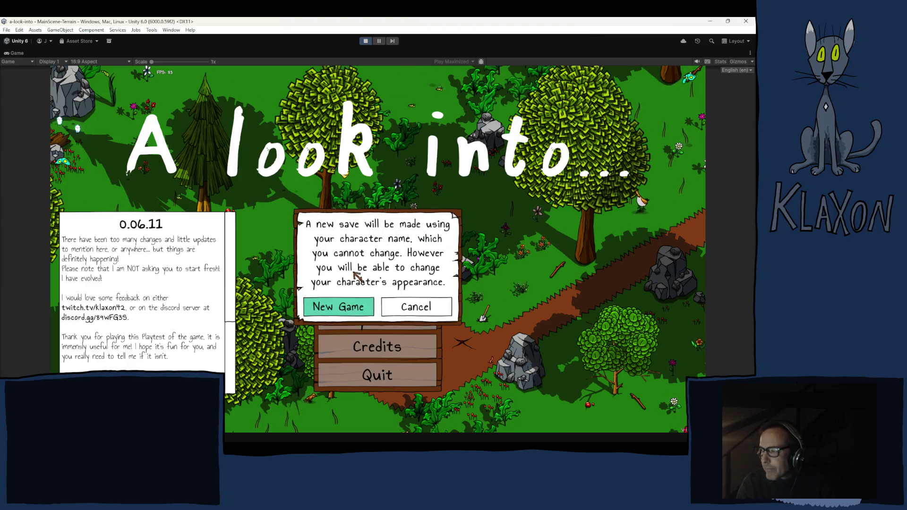
pyautogui.click(362, 308)
pyautogui.click(398, 317)
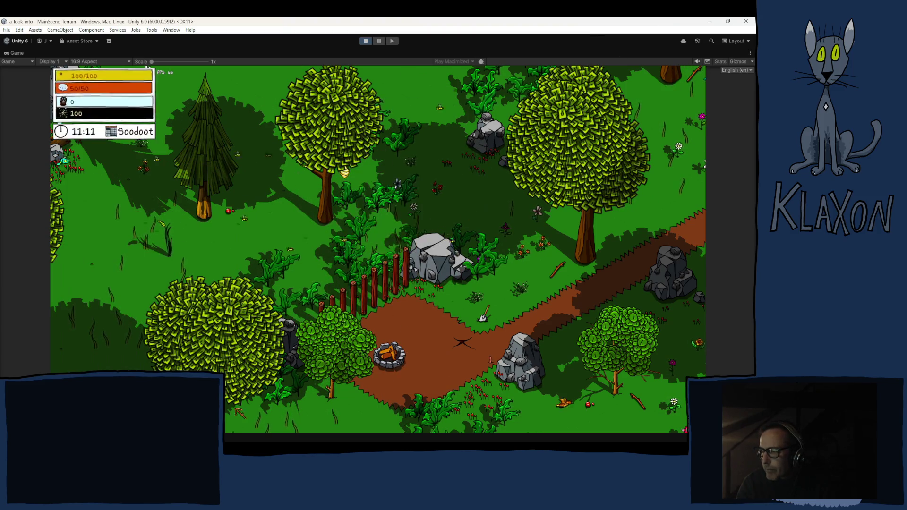
pyautogui.click(376, 420)
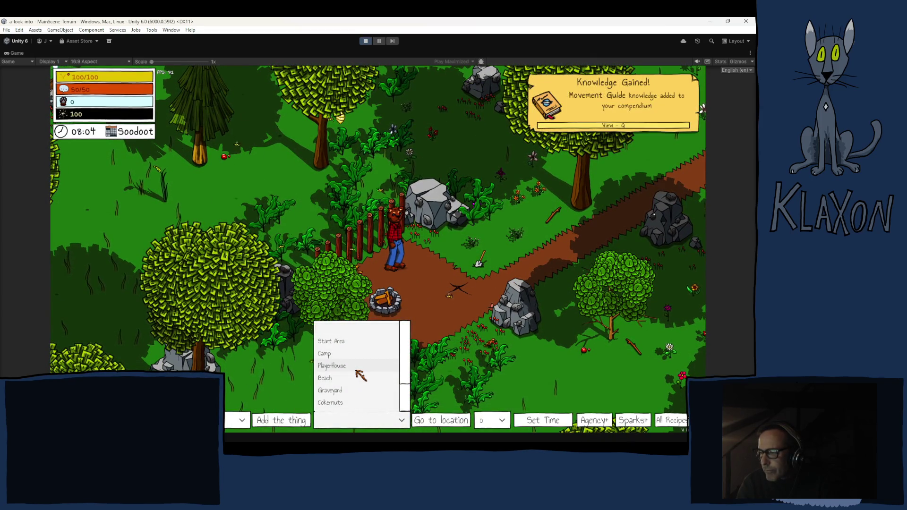
pyautogui.scroll(-2, 360, 374)
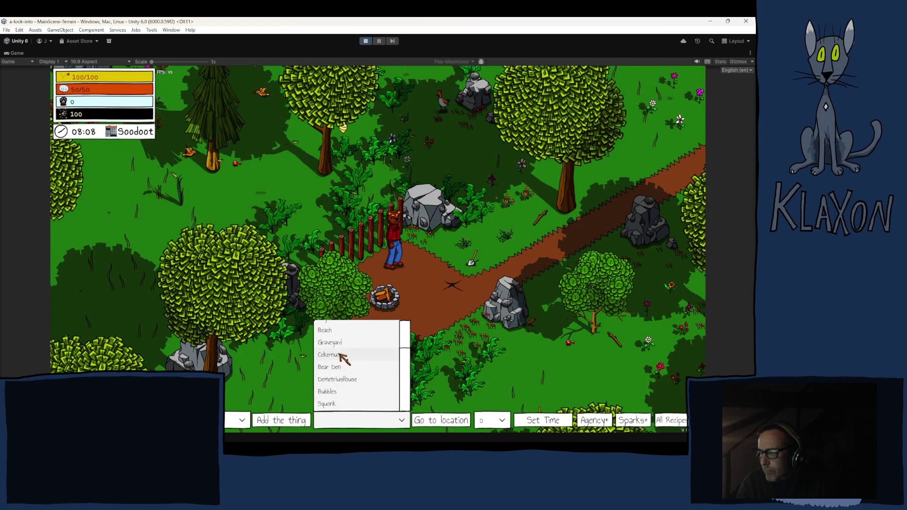
pyautogui.click(424, 420)
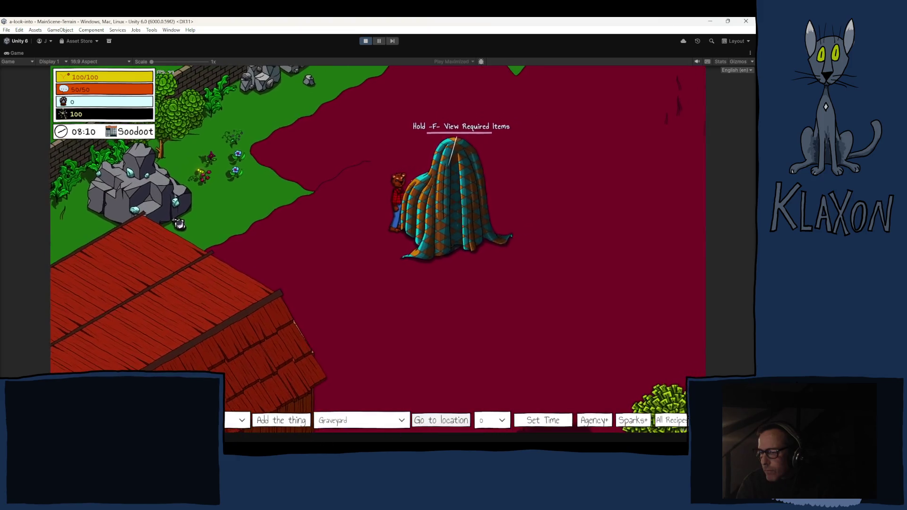
pyautogui.press('a')
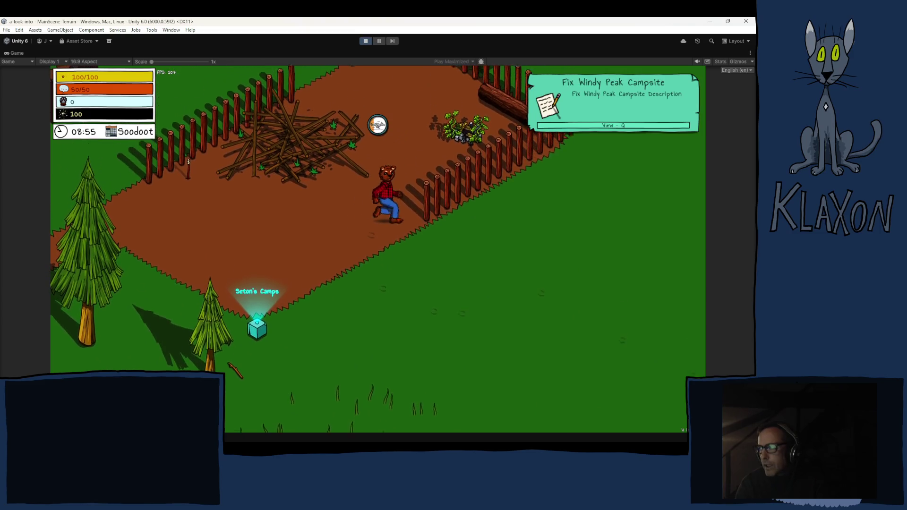
# Check the Fix Windy Peak Campsite journal entry, then exit Play mode
pyautogui.press('q')
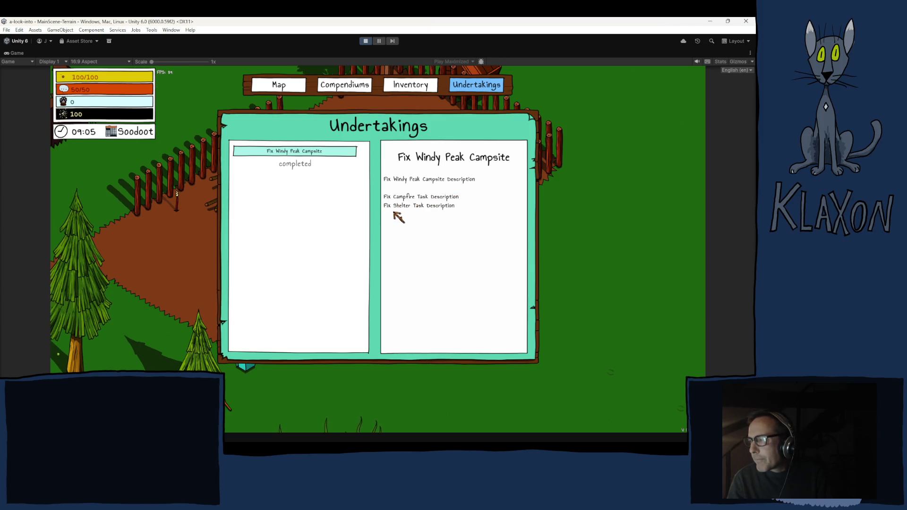
pyautogui.click(366, 41)
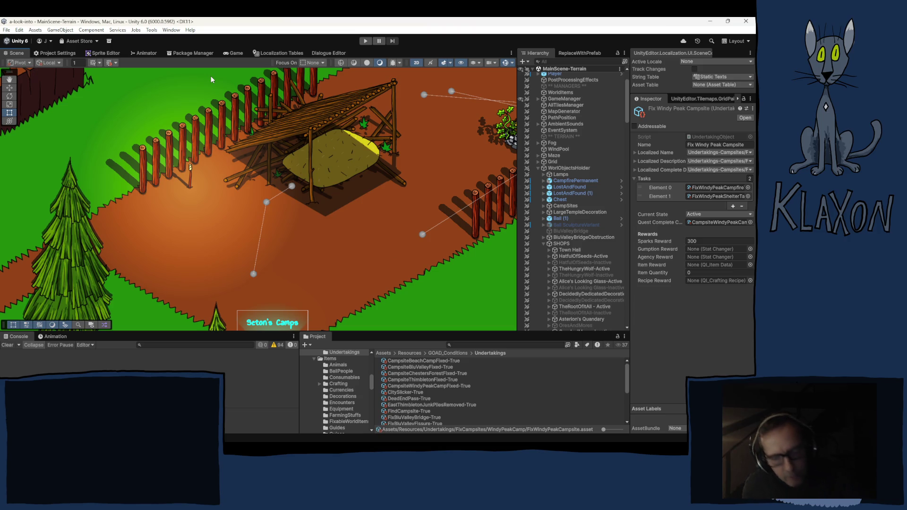
# Collapse SHOPS and WorldObjectsHolder in the Hierarchy and select WindPool
pyautogui.scroll(-1, 242, 173)
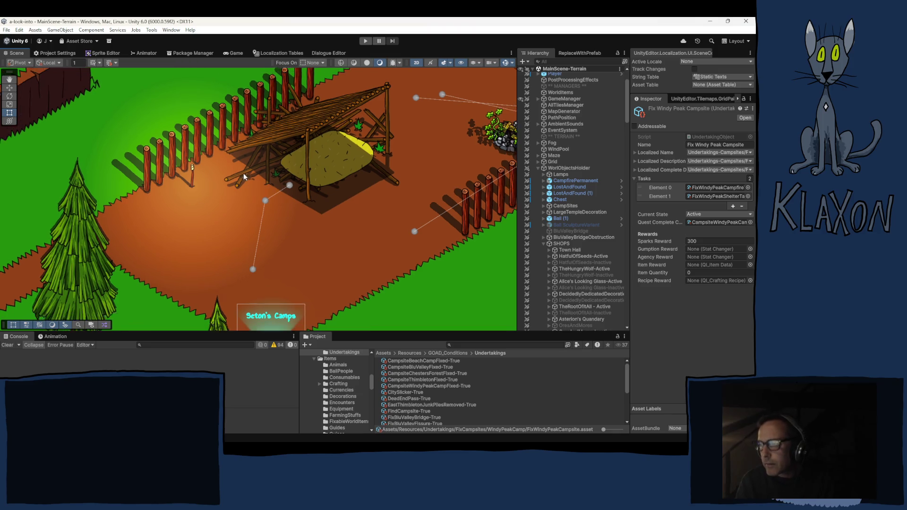
pyautogui.scroll(-4, 243, 173)
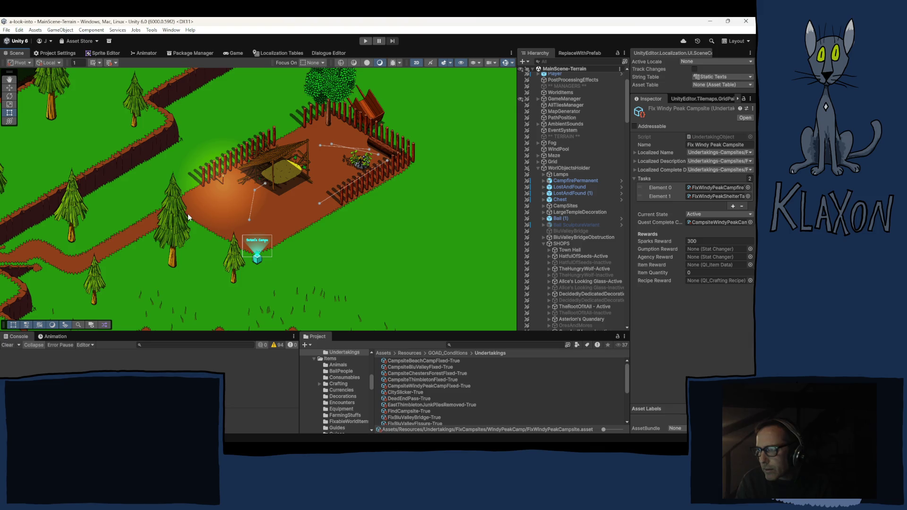
pyautogui.scroll(-3, 188, 213)
pyautogui.scroll(3, 245, 245)
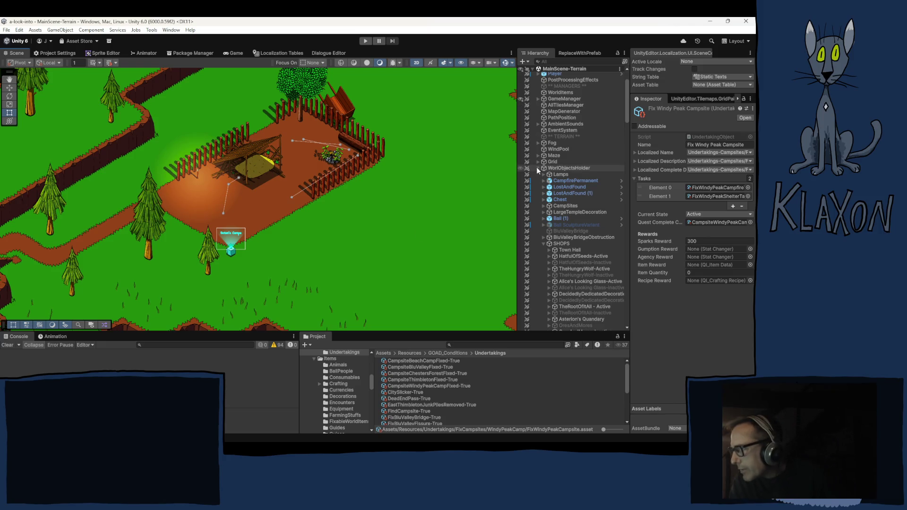
pyautogui.click(543, 243)
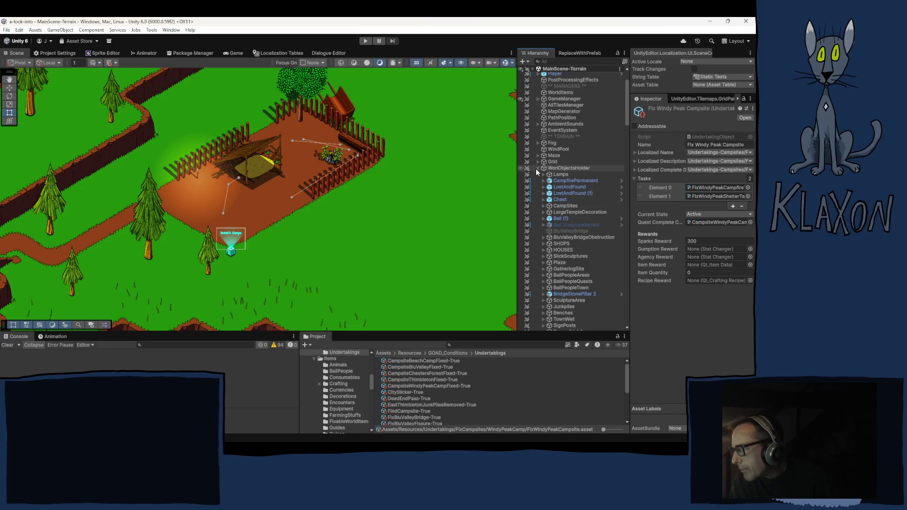
pyautogui.click(537, 168)
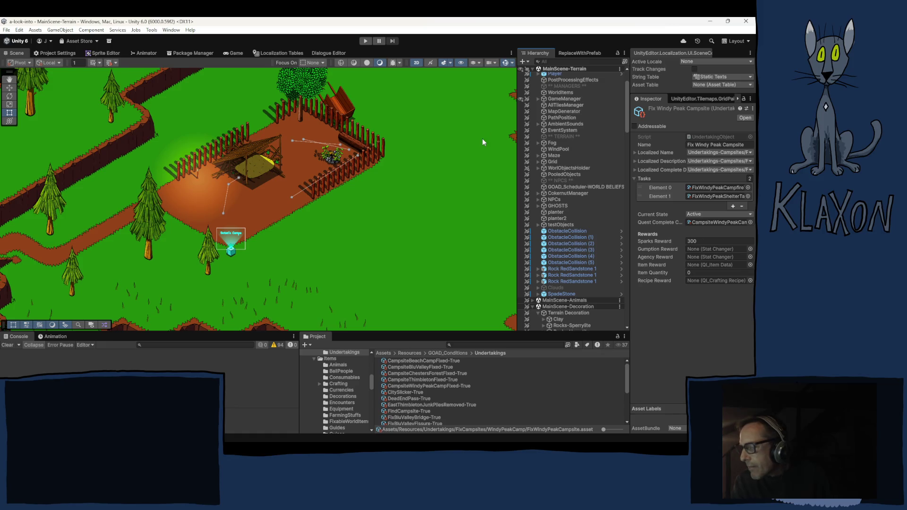
pyautogui.scroll(1, 427, 167)
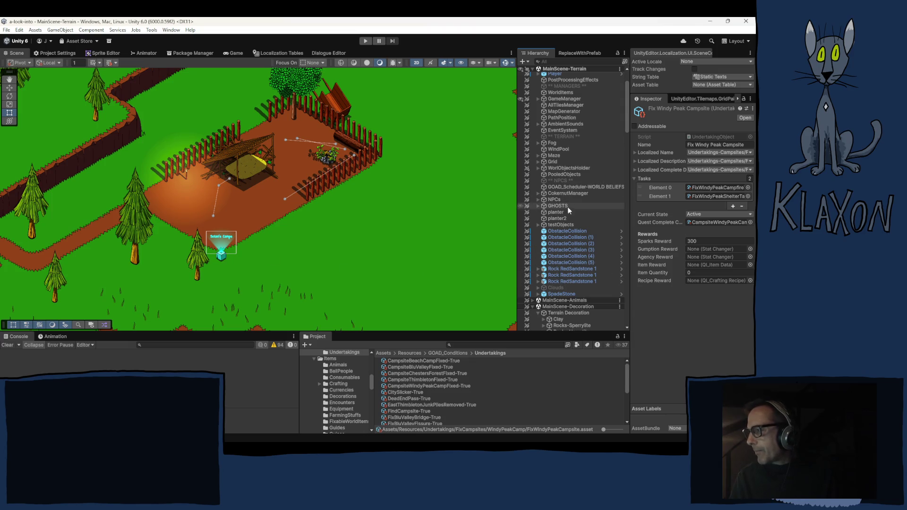
pyautogui.click(564, 149)
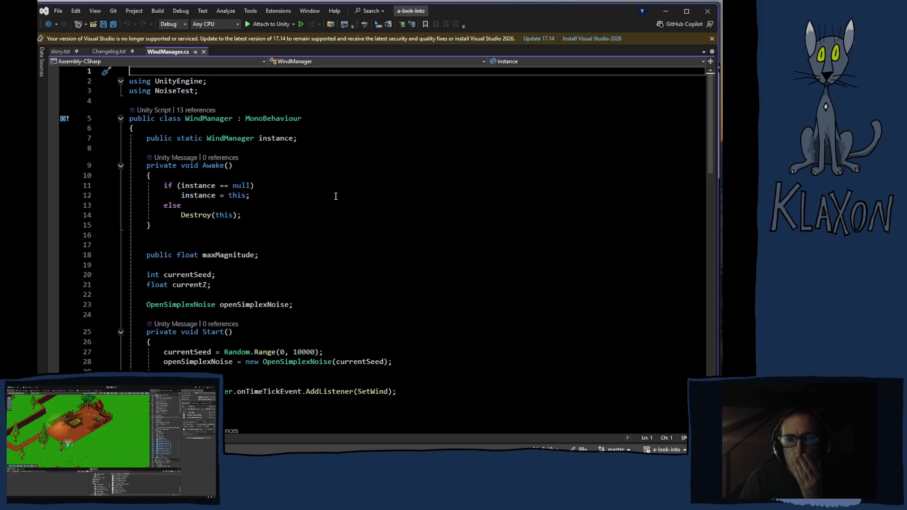
# Scroll WindManager.cs to lines 35–61 and sideways to read GetWindMagnitude's long noise lines
pyautogui.scroll(-3, 314, 264)
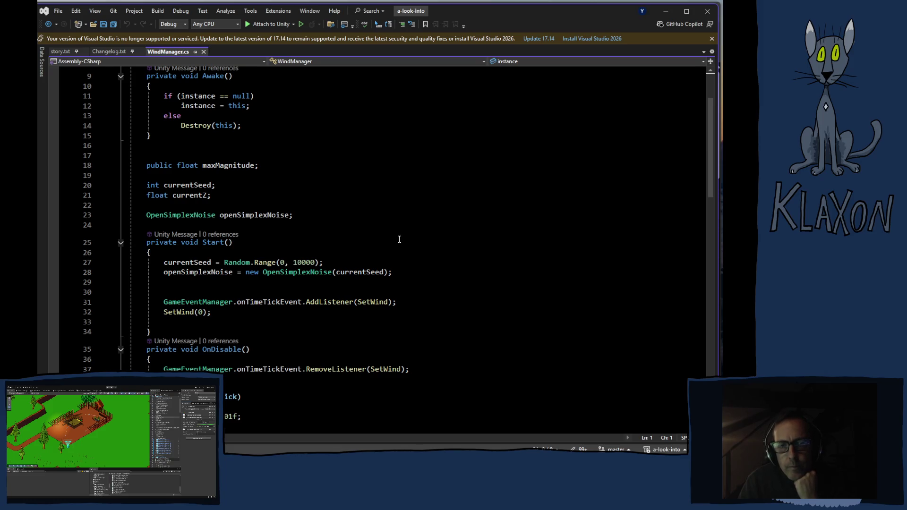
pyautogui.scroll(-7, 399, 239)
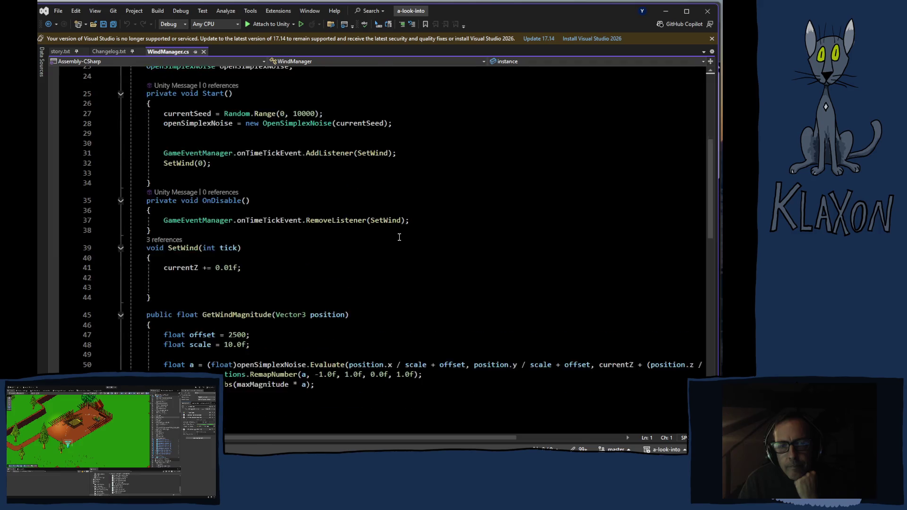
pyautogui.scroll(-1, 398, 237)
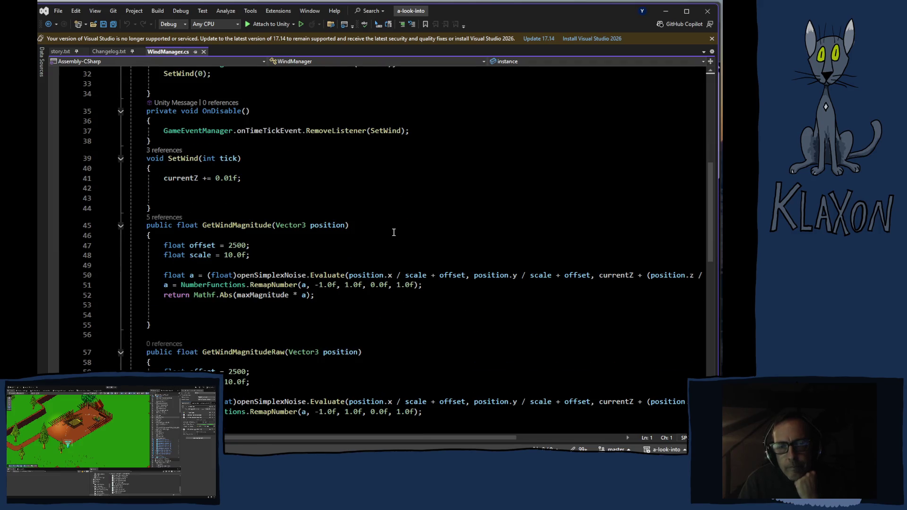
pyautogui.scroll(-1, 392, 231)
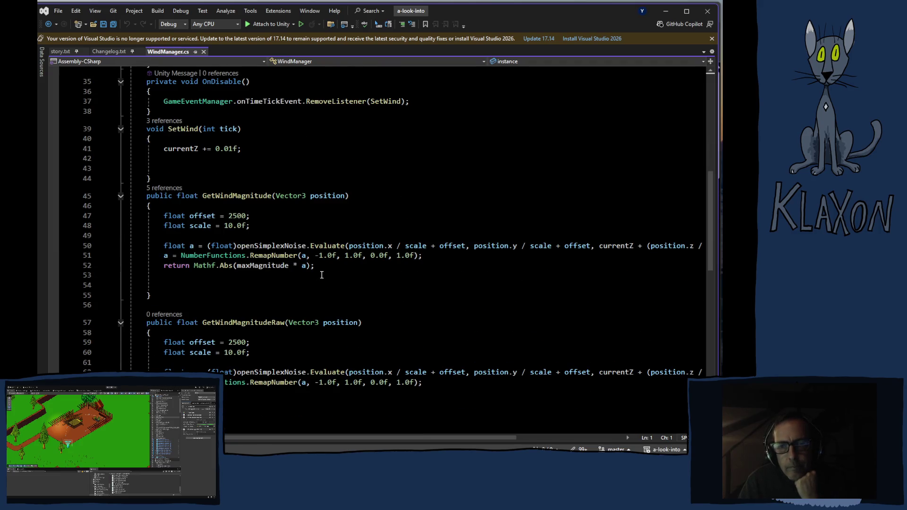
pyautogui.moveTo(308, 261)
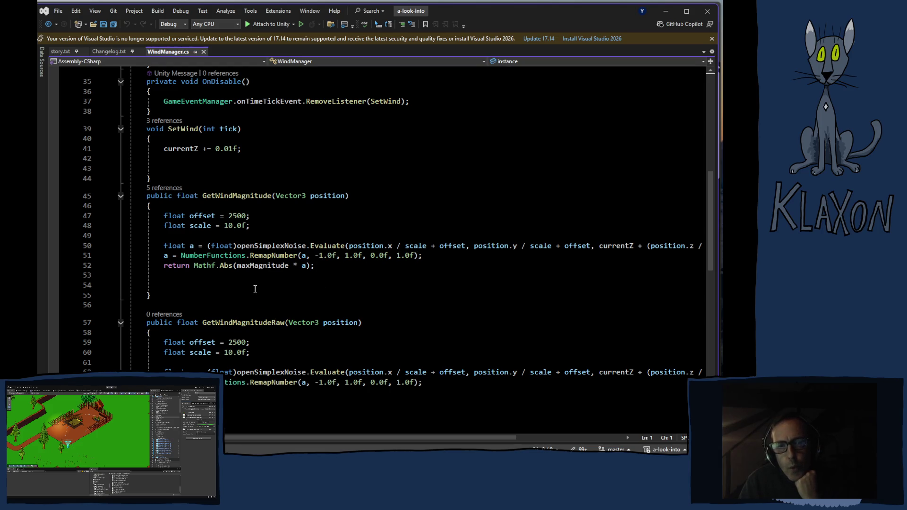
pyautogui.scroll(-4, 255, 286)
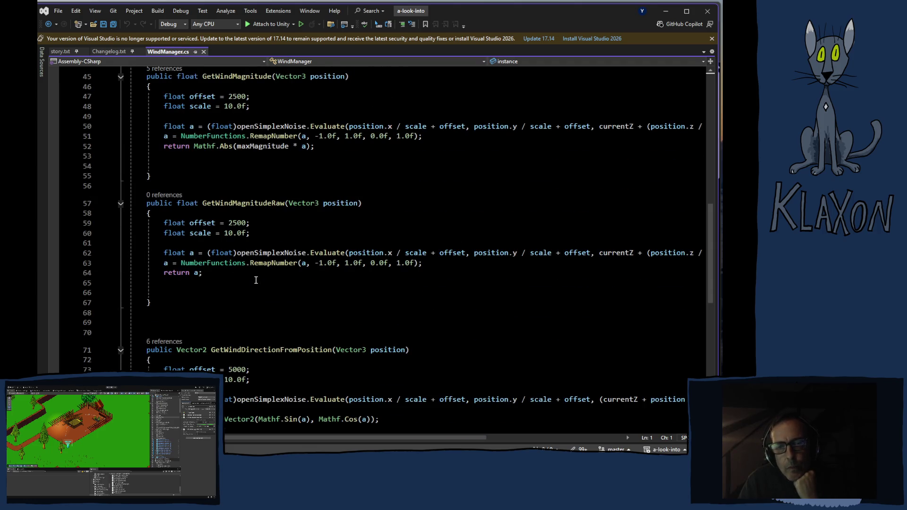
pyautogui.scroll(-2, 256, 279)
pyautogui.scroll(-4, 256, 280)
pyautogui.scroll(11, 256, 278)
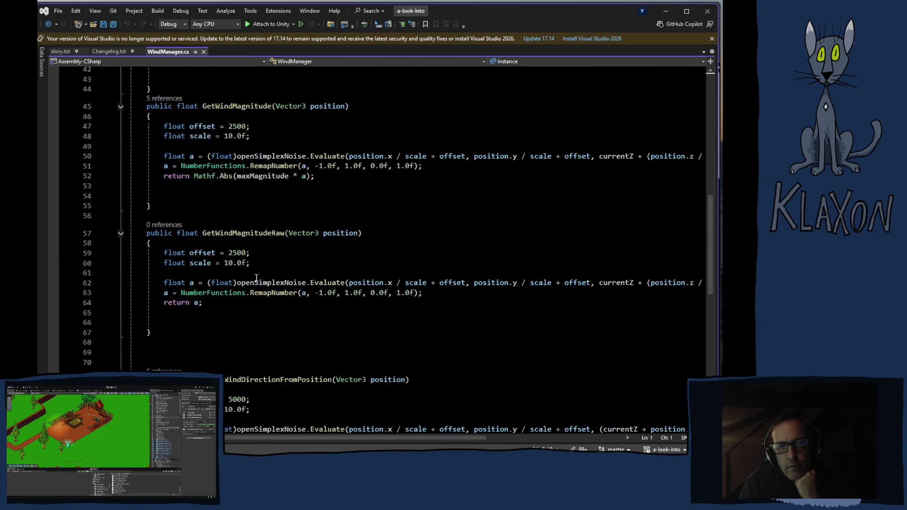
pyautogui.scroll(3, 256, 275)
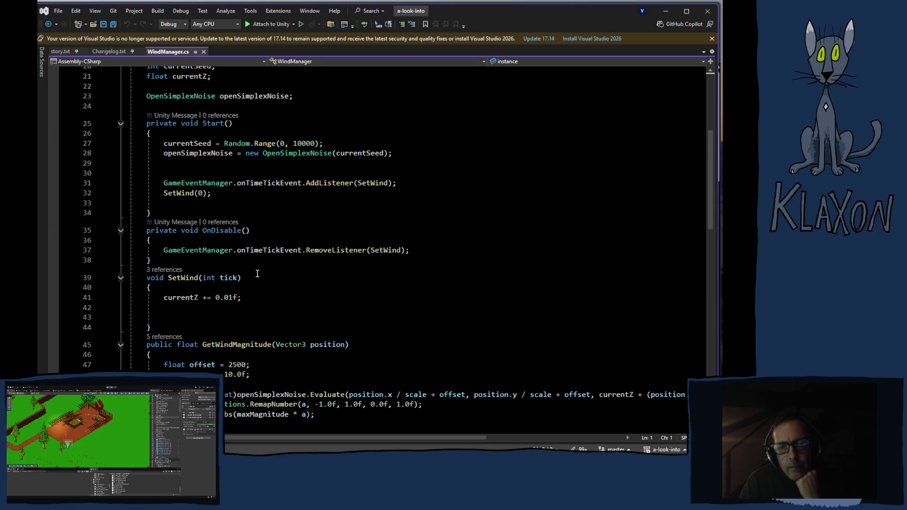
pyautogui.scroll(-2, 257, 274)
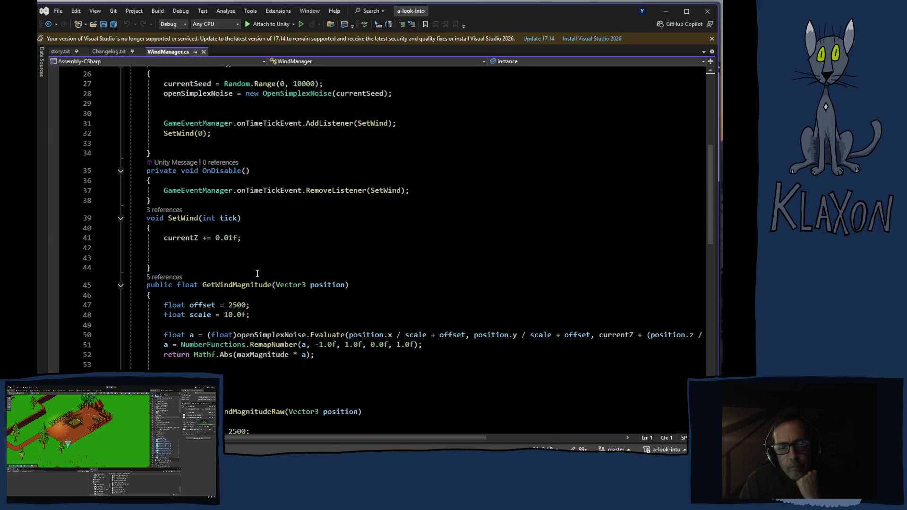
pyautogui.scroll(-1, 258, 274)
pyautogui.scroll(-2, 258, 273)
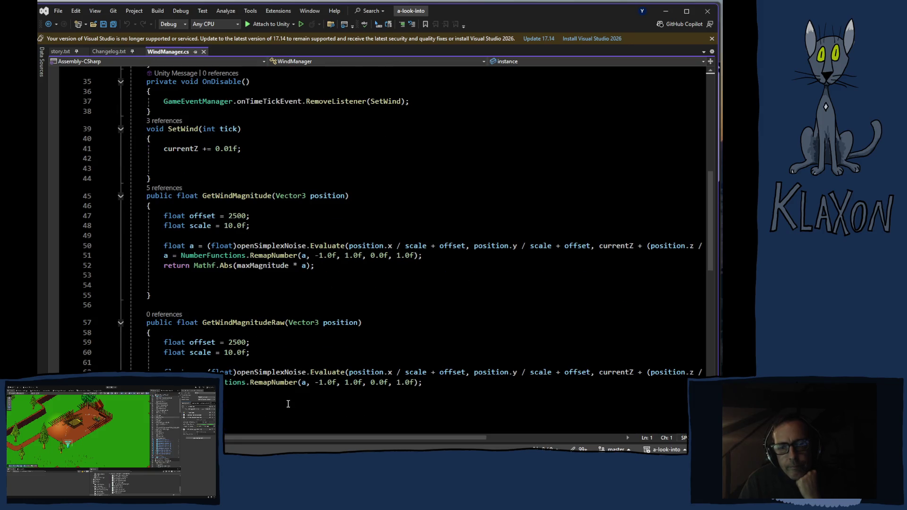
pyautogui.hscroll(2, 252, 437)
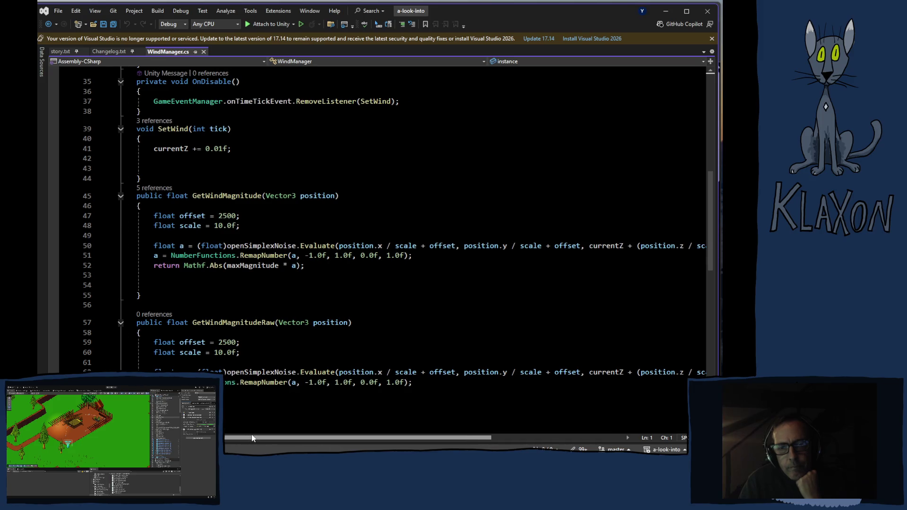
pyautogui.moveTo(253, 437)
pyautogui.mouseDown()
pyautogui.moveTo(303, 437)
pyautogui.moveTo(224, 445)
pyautogui.mouseUp()
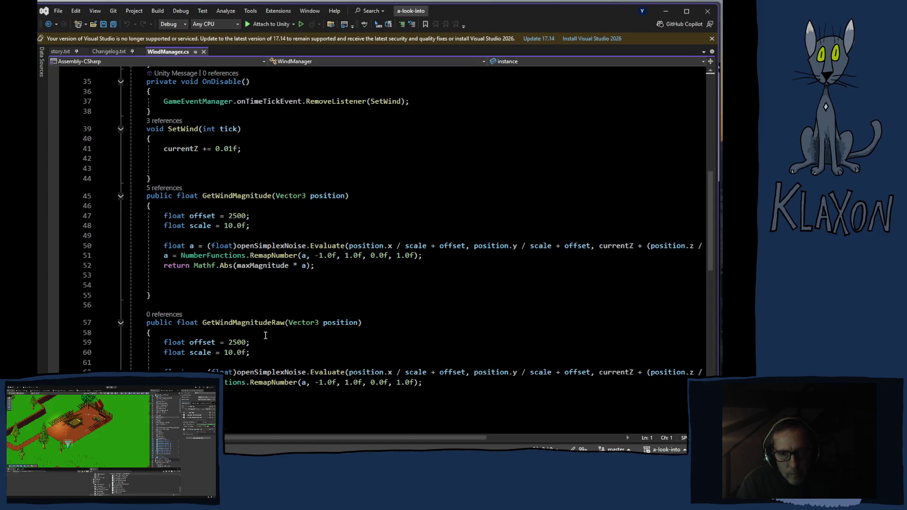
# Select GetWindMagnitude's offset, scale and noise lines 47–51 and overwrite them, typing 'flo'
pyautogui.click(164, 216)
pyautogui.moveTo(164, 215); pyautogui.dragTo(251, 226)
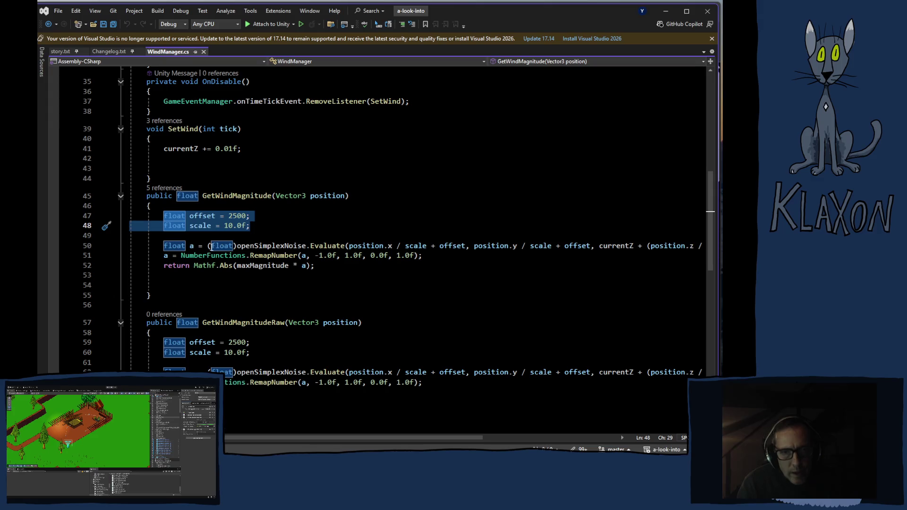
pyautogui.click(210, 238)
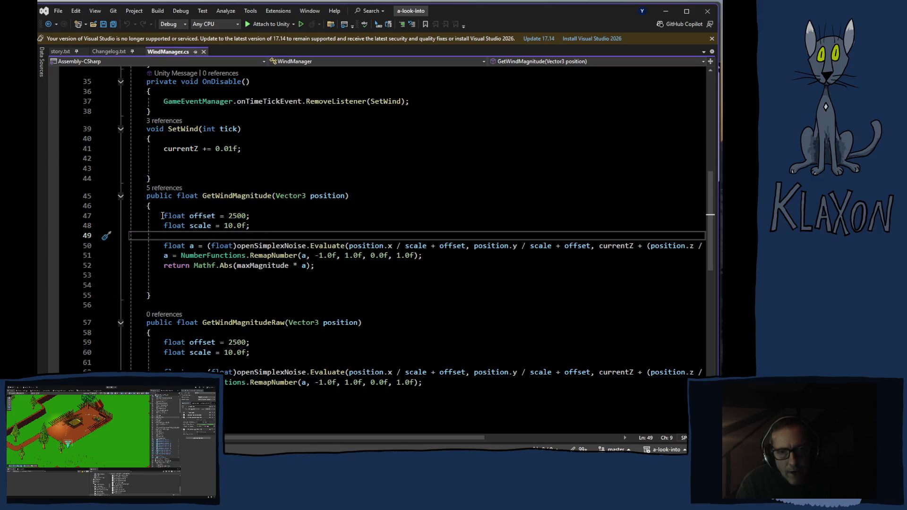
pyautogui.moveTo(163, 215); pyautogui.dragTo(442, 257)
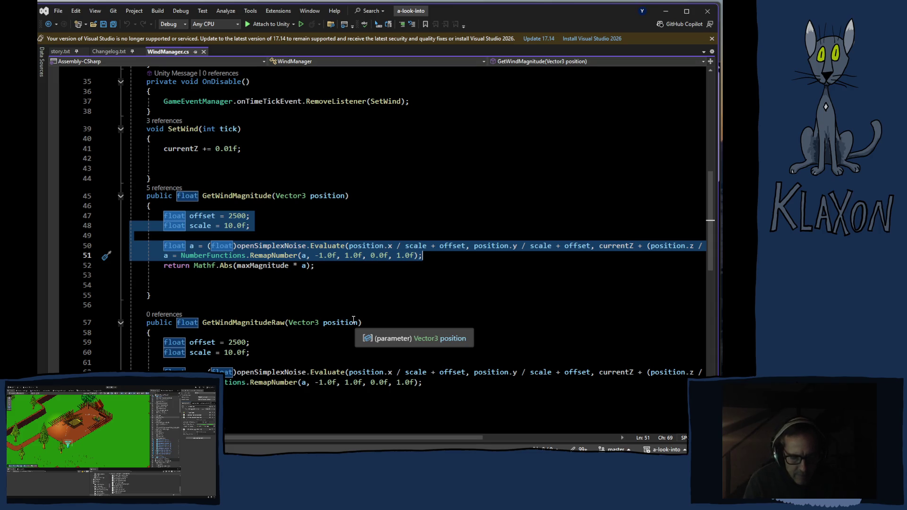
pyautogui.write('f')
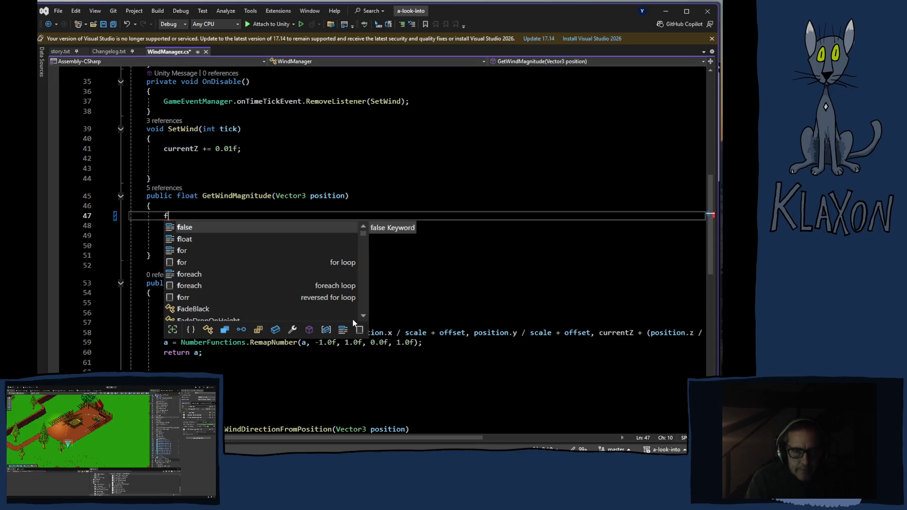
pyautogui.write('lo')
# Write 'float a = GetWindMagnitudeRaw(position);' on line 47 at the start of GetWindMagnitude
pyautogui.press('Tab')
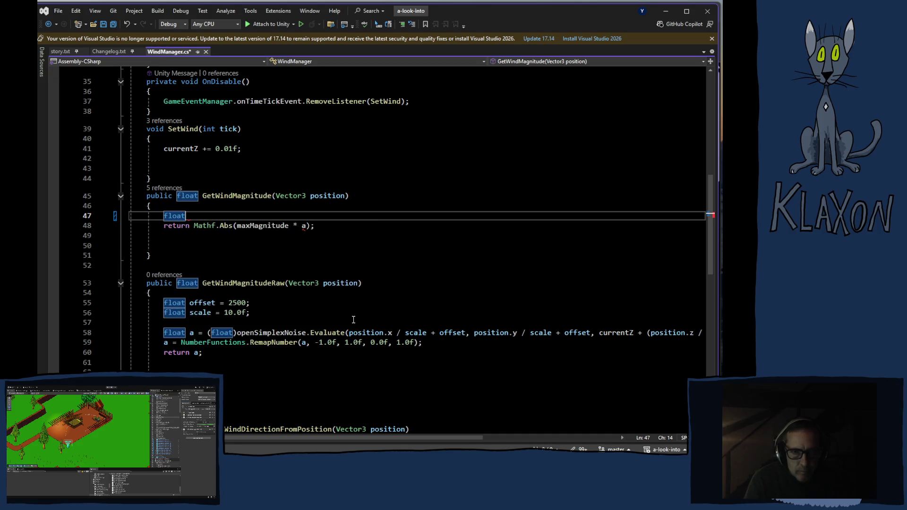
pyautogui.write(' a = ')
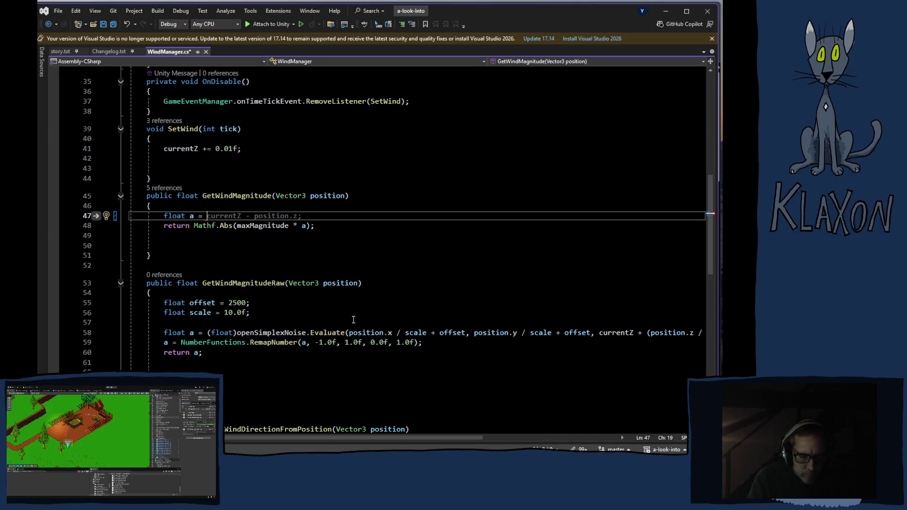
pyautogui.write('getwi')
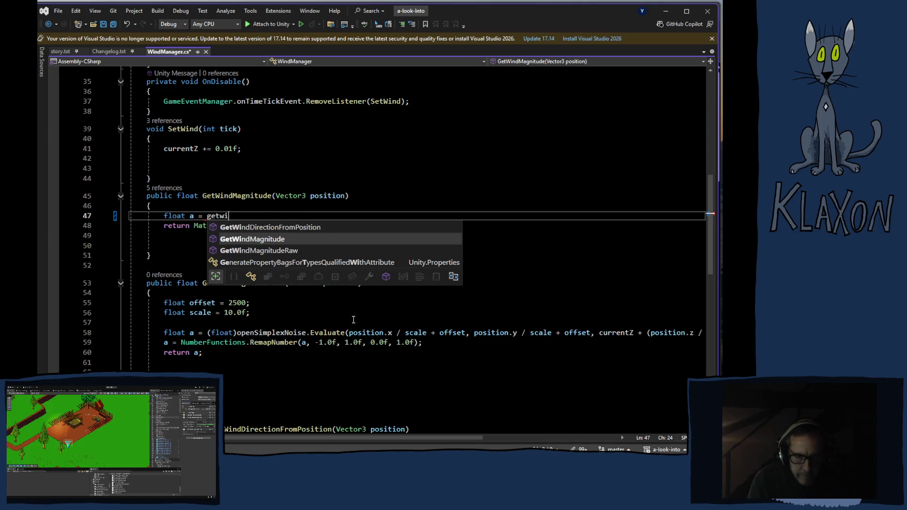
pyautogui.press('Down')
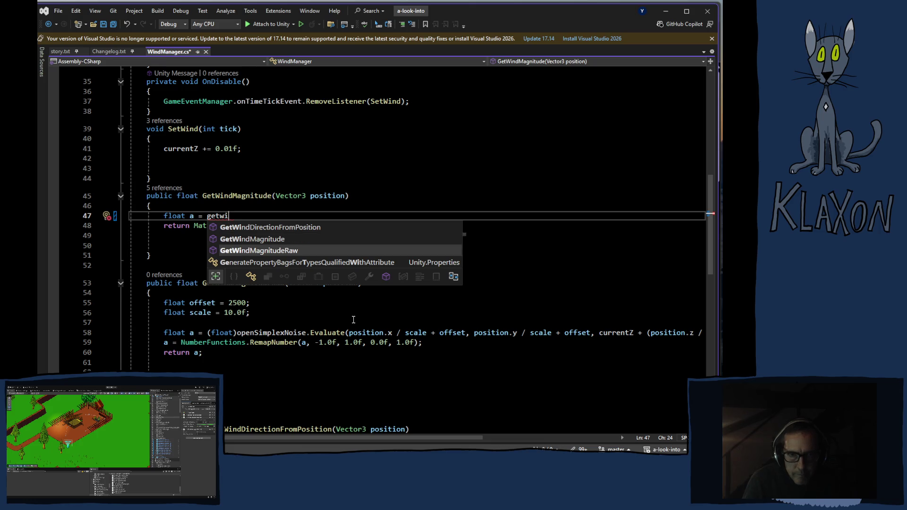
pyautogui.press('Tab')
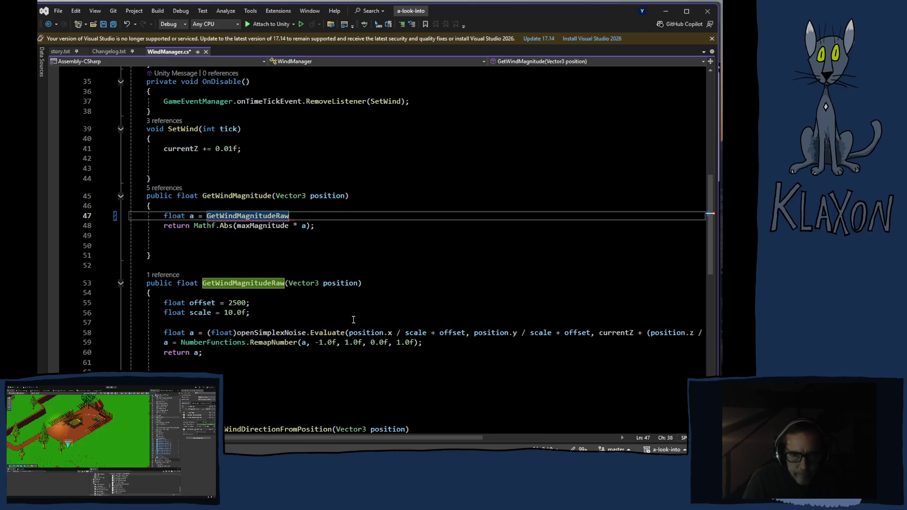
pyautogui.write('(')
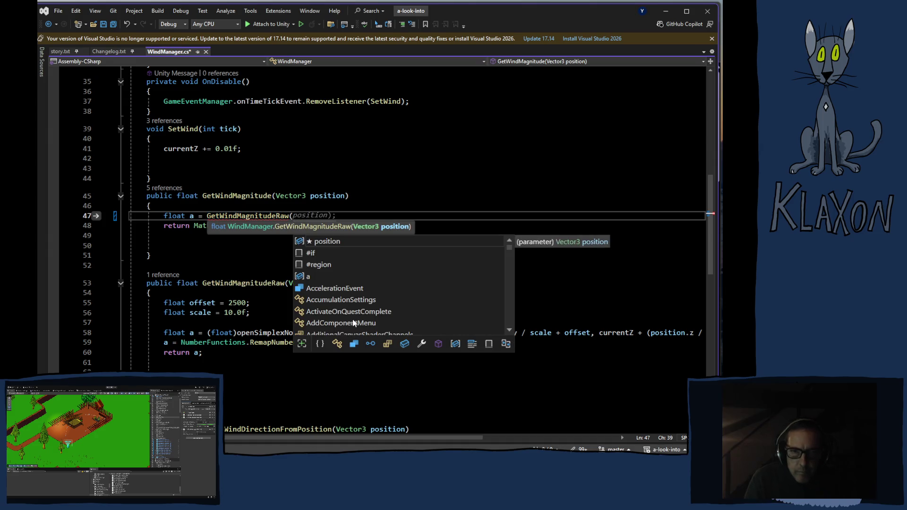
pyautogui.press('Tab')
pyautogui.write(')')
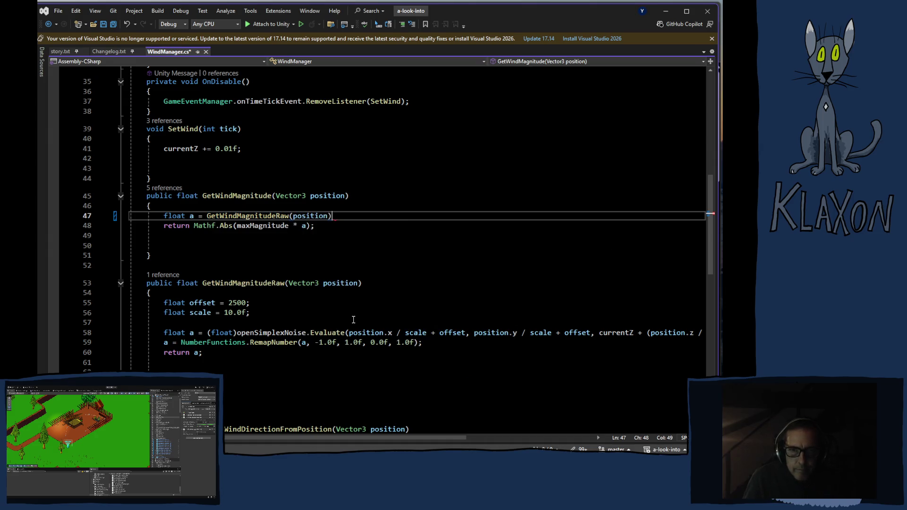
pyautogui.write(';')
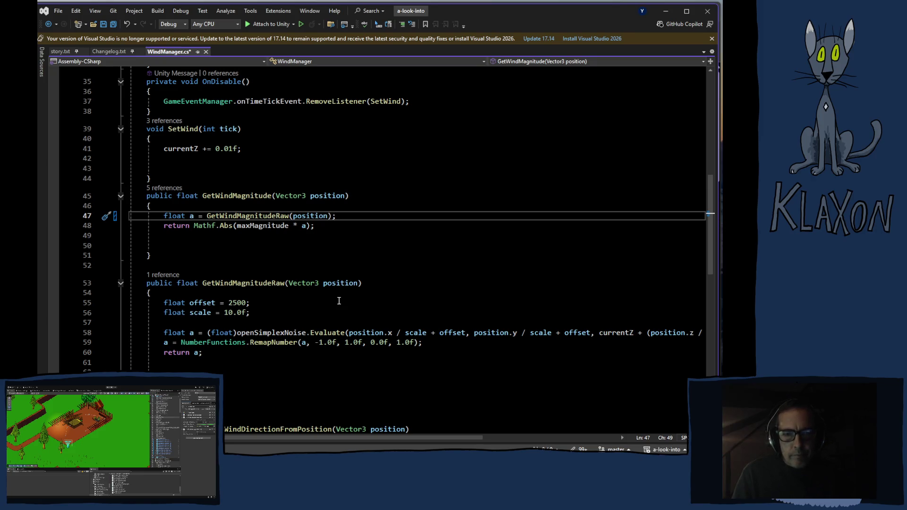
pyautogui.scroll(-1, 378, 336)
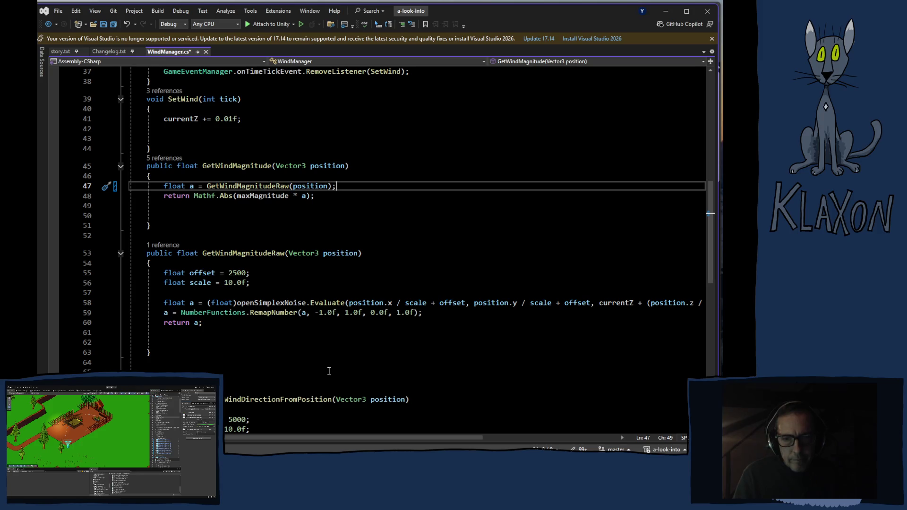
pyautogui.scroll(-4, 328, 370)
pyautogui.scroll(-3, 326, 339)
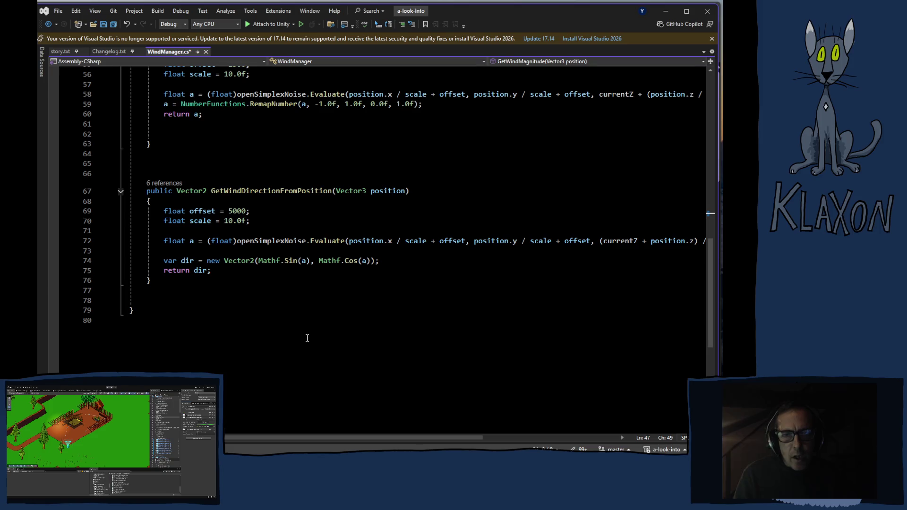
pyautogui.scroll(1, 265, 338)
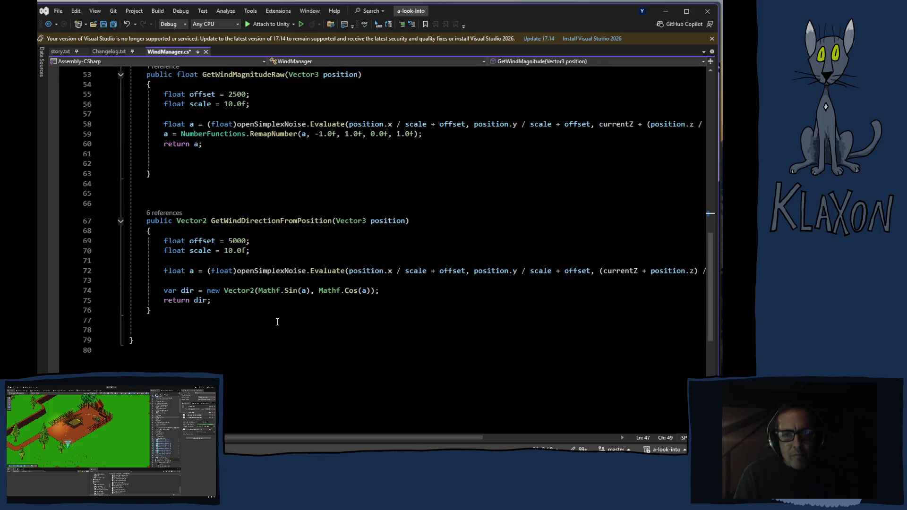
pyautogui.scroll(1, 277, 321)
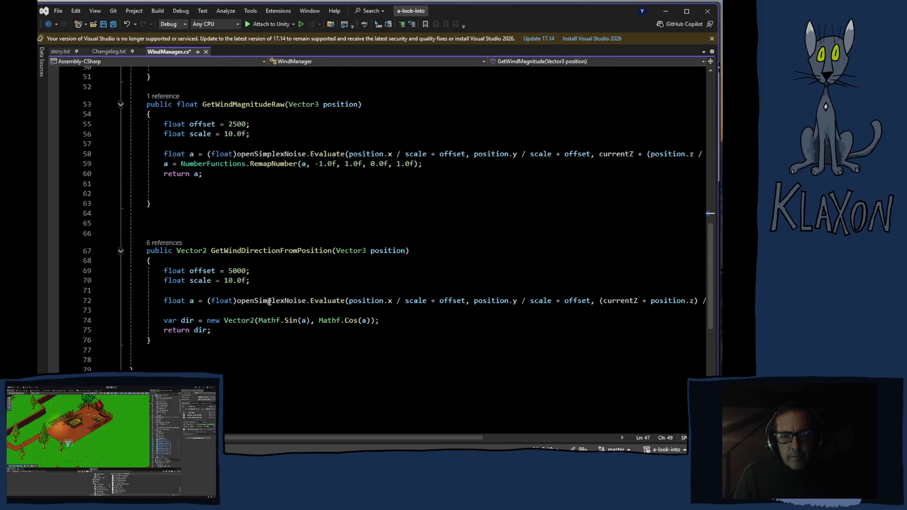
pyautogui.scroll(5, 281, 276)
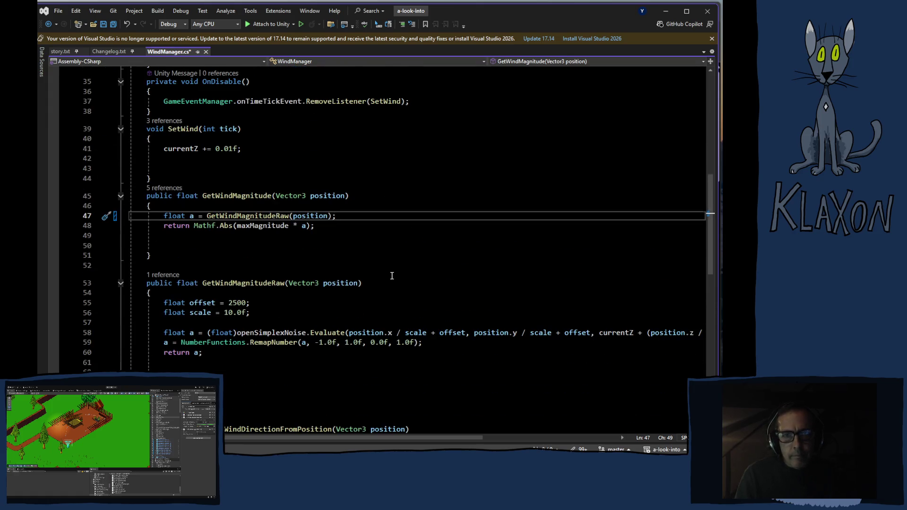
pyautogui.scroll(1, 392, 276)
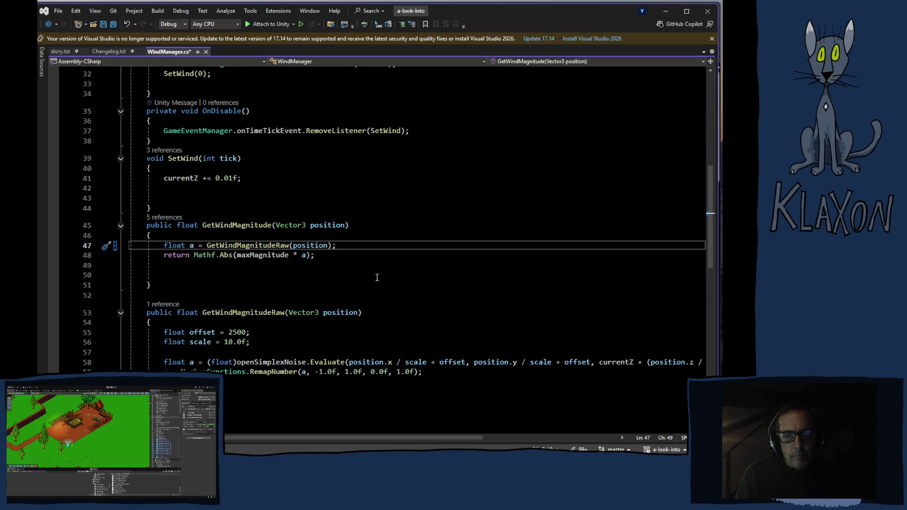
pyautogui.scroll(-5, 376, 276)
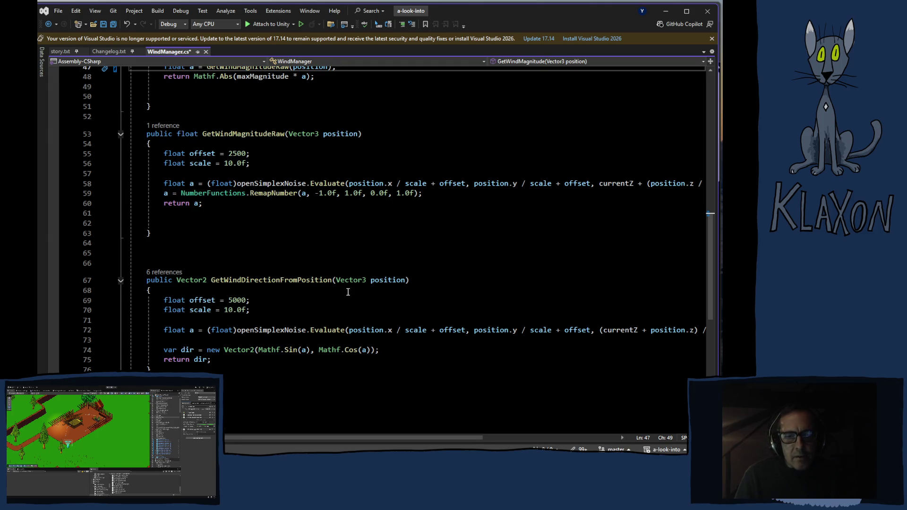
pyautogui.scroll(4, 326, 290)
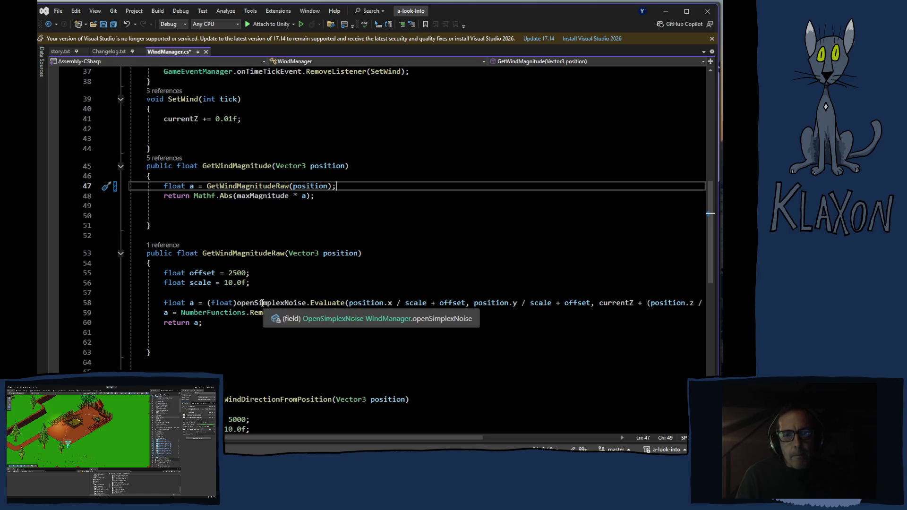
# Delete the blank lines at the end of GetWindMagnitude and GetWindMagnitudeRaw
pyautogui.click(162, 217)
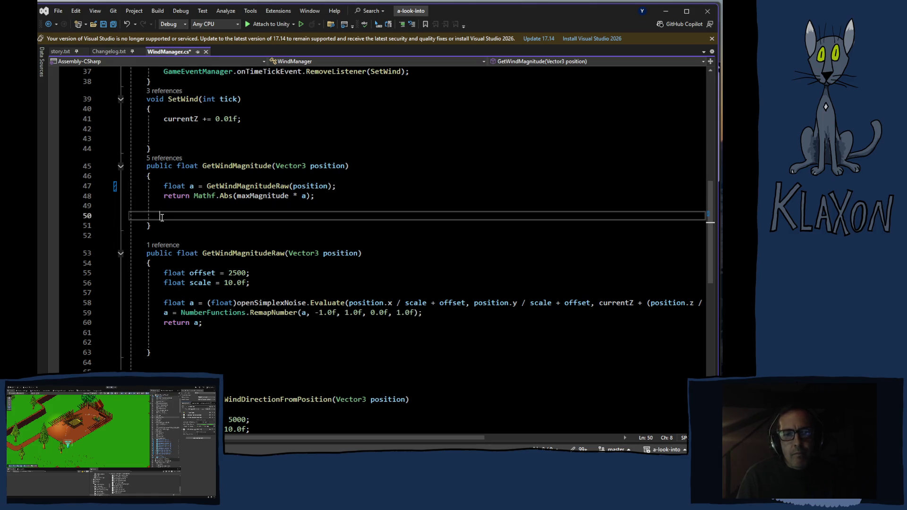
pyautogui.keyDown('shift'); pyautogui.click(122, 209); pyautogui.keyUp('shift')
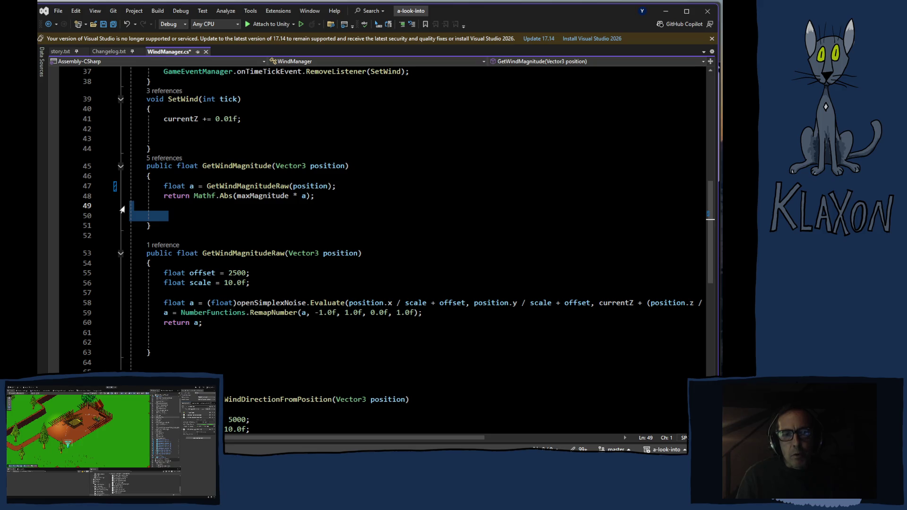
pyautogui.press('Delete')
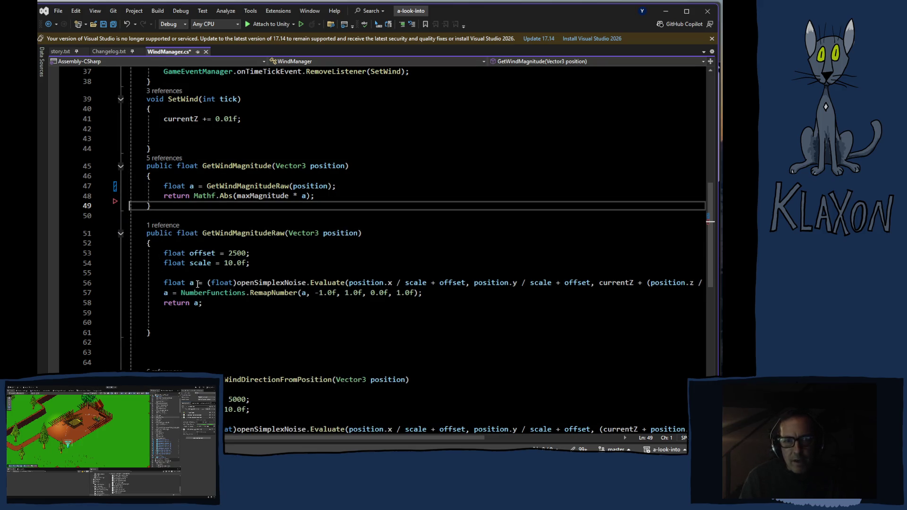
pyautogui.click(124, 330)
pyautogui.hotkey('shift', 'Up')
pyautogui.hotkey('shift', 'Up')
pyautogui.press('Delete')
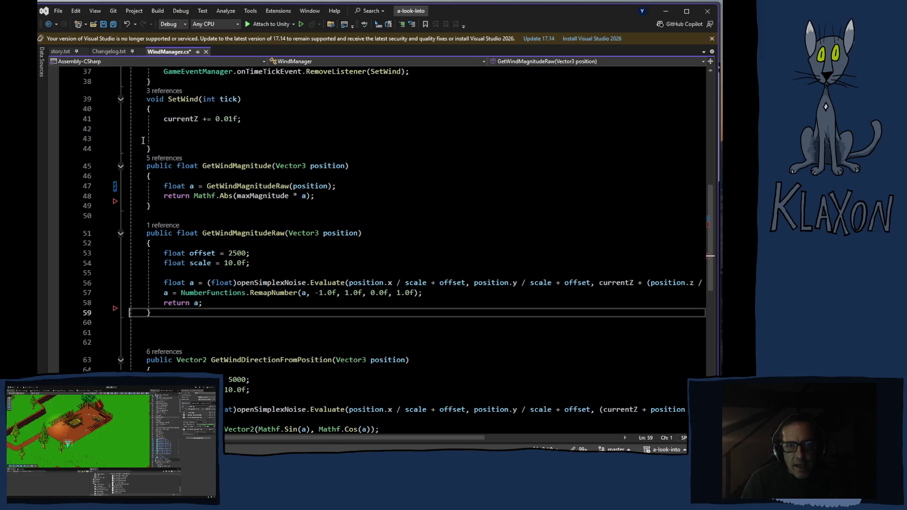
# Remove the blank lines inside SetWind and add one blank line after its closing brace
pyautogui.click(122, 142)
pyautogui.hotkey('shift', 'Up')
pyautogui.press('Delete')
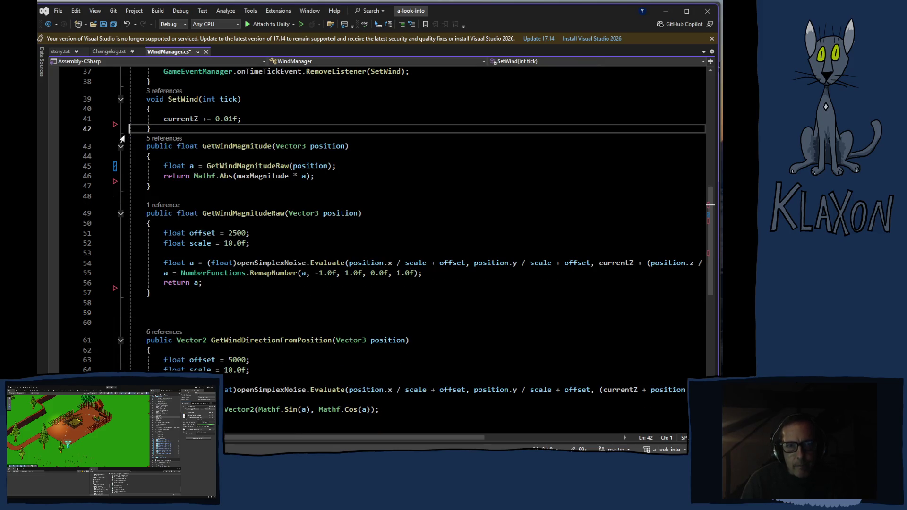
pyautogui.scroll(2, 225, 170)
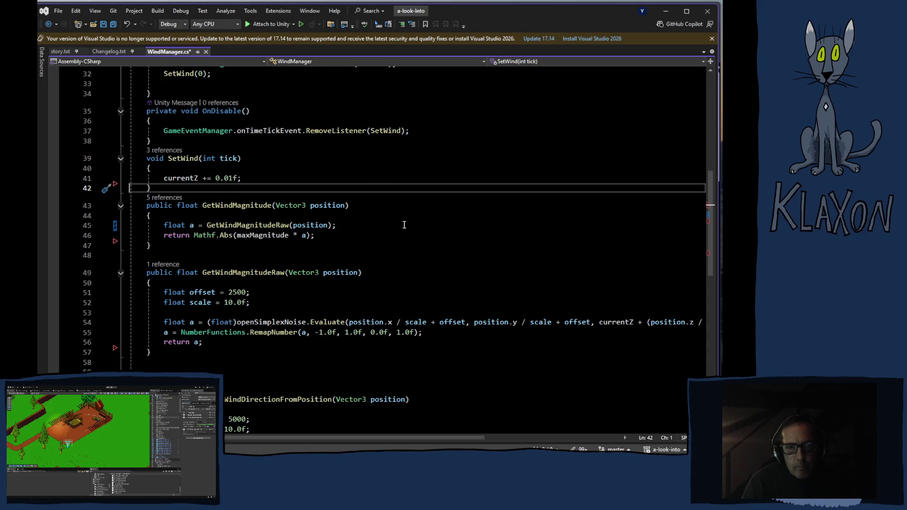
pyautogui.click(203, 192)
pyautogui.press('Return')
# Delete the blank lines above GetWindDirectionFromPosition
pyautogui.scroll(-1, 215, 265)
pyautogui.scroll(-2, 216, 266)
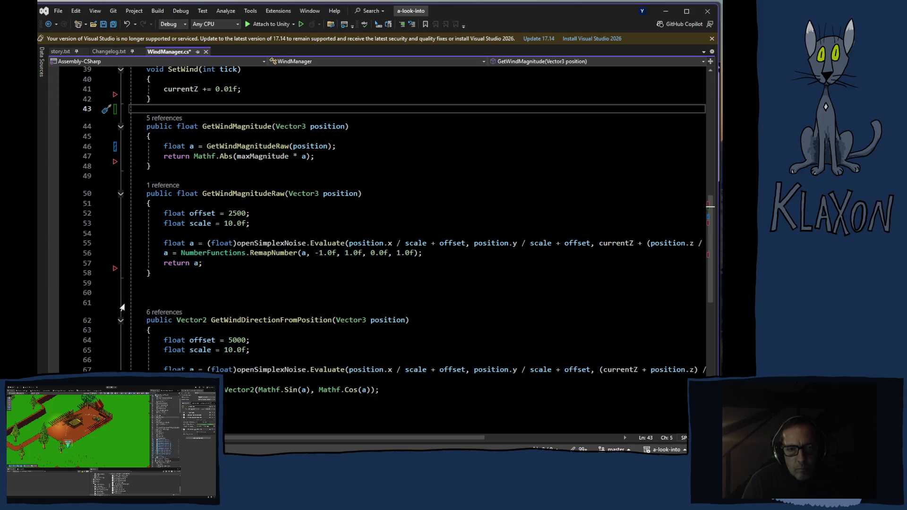
pyautogui.click(123, 297)
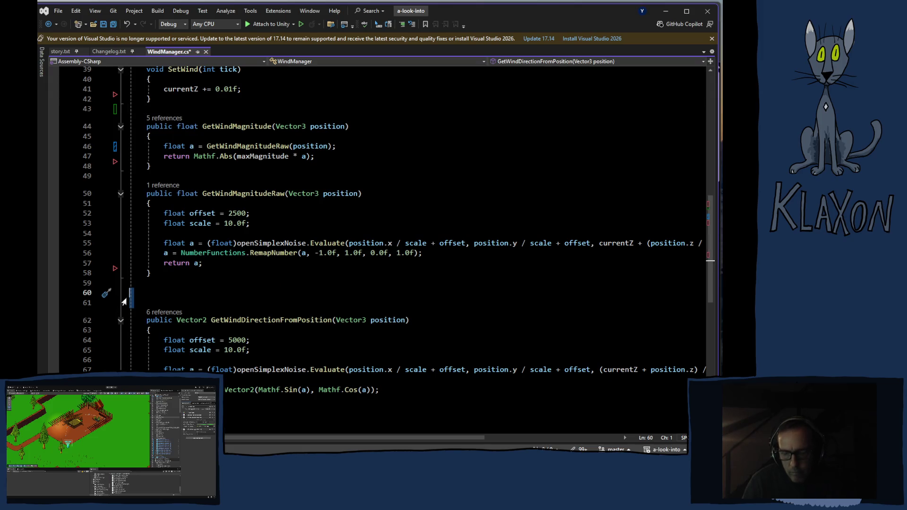
pyautogui.press('Delete')
pyautogui.press('Delete')
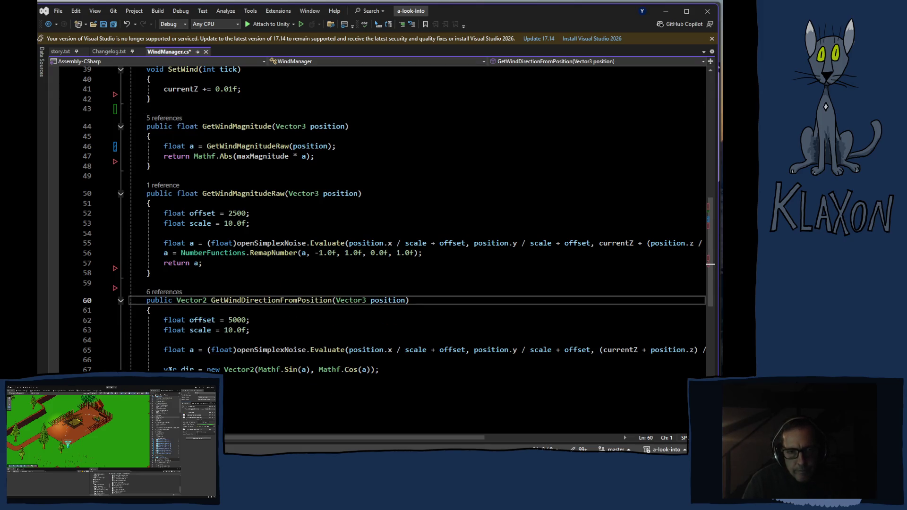
pyautogui.scroll(-2, 166, 370)
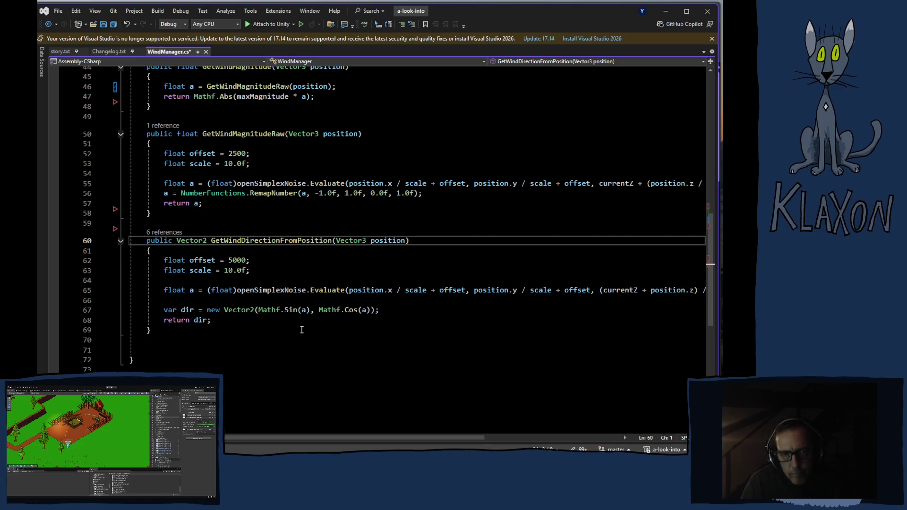
pyautogui.scroll(3, 321, 333)
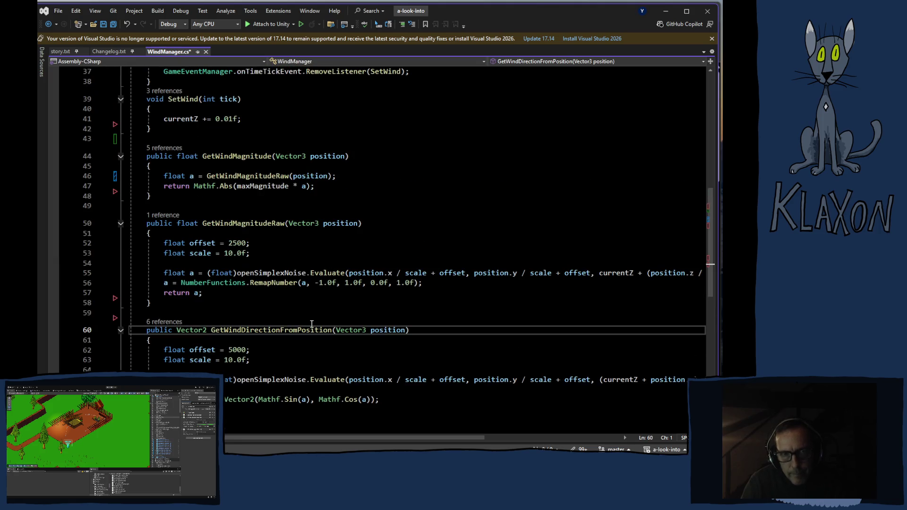
# Look over the OpenSimplex noise code in WindManager.cs, then switch to the Unity editor
pyautogui.scroll(2, 311, 324)
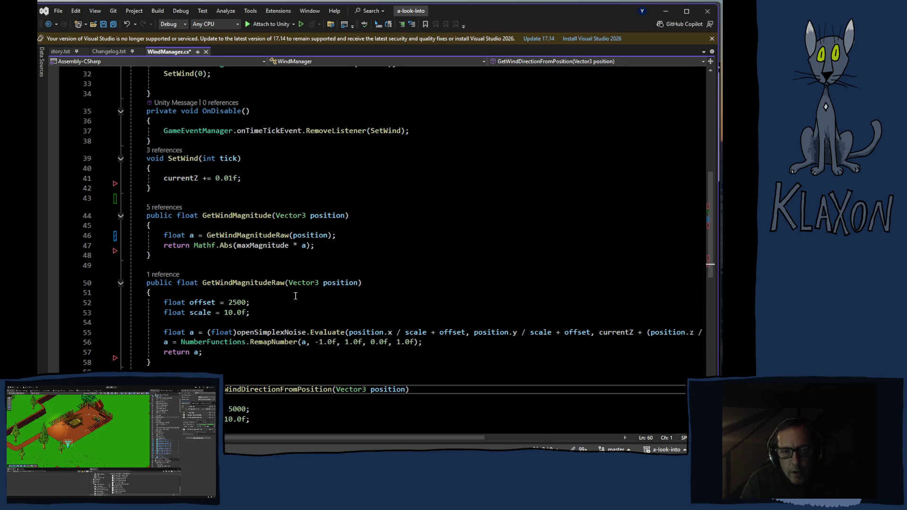
pyautogui.scroll(-2, 295, 295)
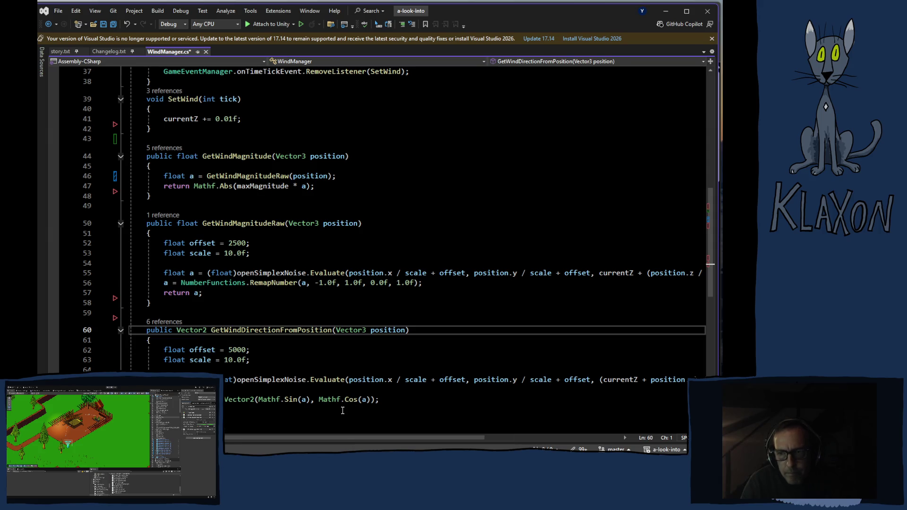
pyautogui.moveTo(305, 439)
pyautogui.mouseDown()
pyautogui.moveTo(363, 440)
pyautogui.moveTo(303, 431)
pyautogui.moveTo(369, 431)
pyautogui.mouseUp()
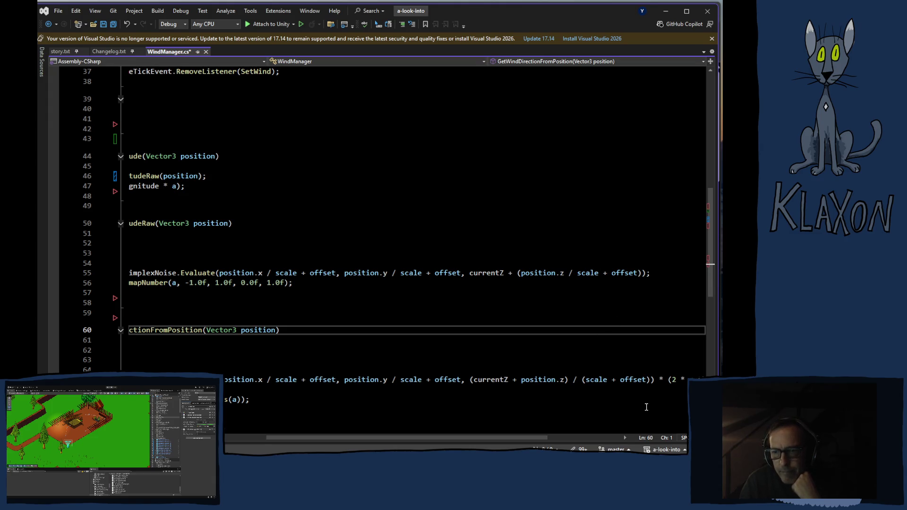
pyautogui.moveTo(534, 439)
pyautogui.mouseDown()
pyautogui.moveTo(569, 434)
pyautogui.moveTo(454, 445)
pyautogui.mouseUp()
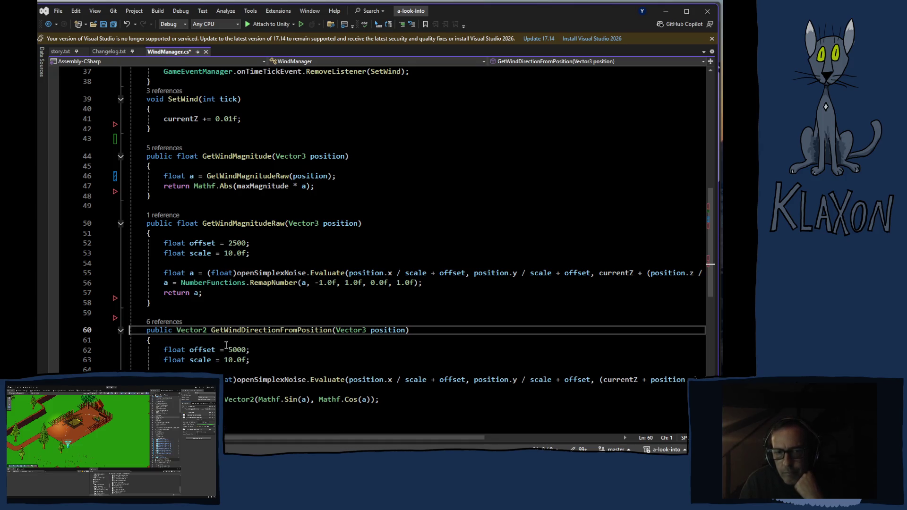
pyautogui.moveTo(345, 384)
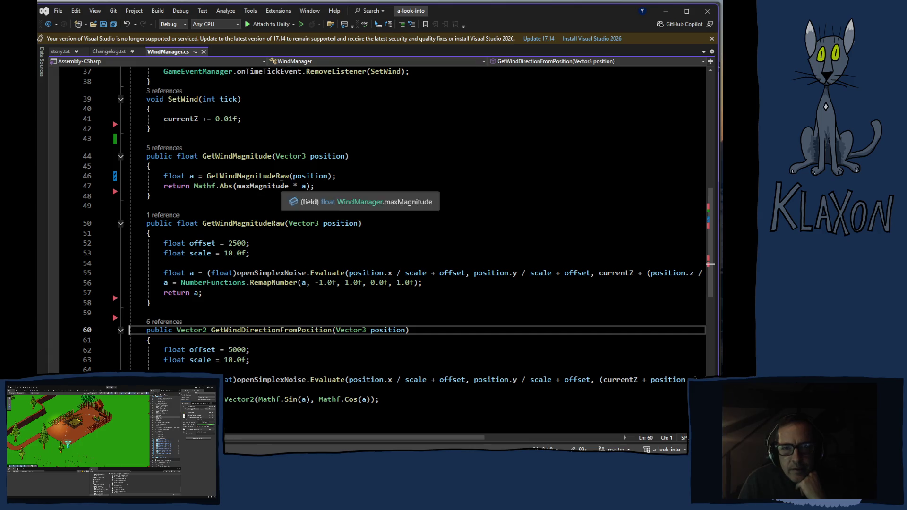
pyautogui.moveTo(286, 218)
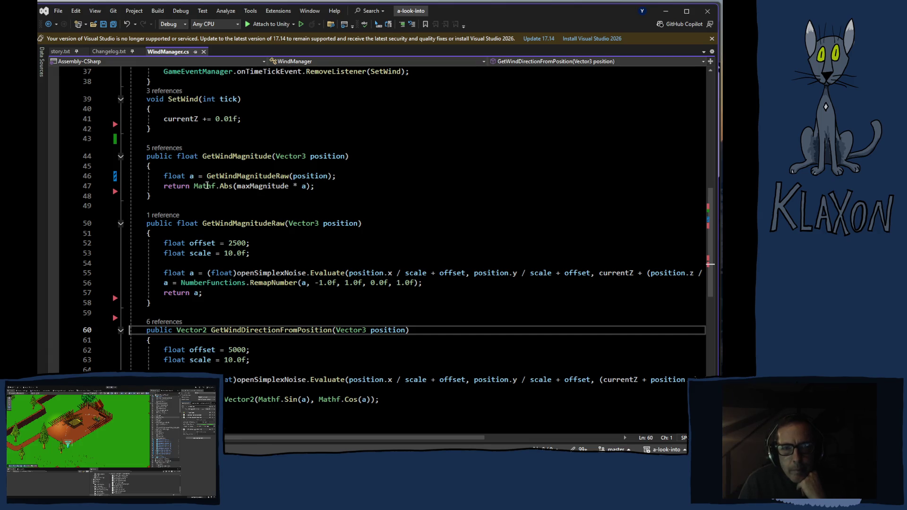
pyautogui.moveTo(265, 280)
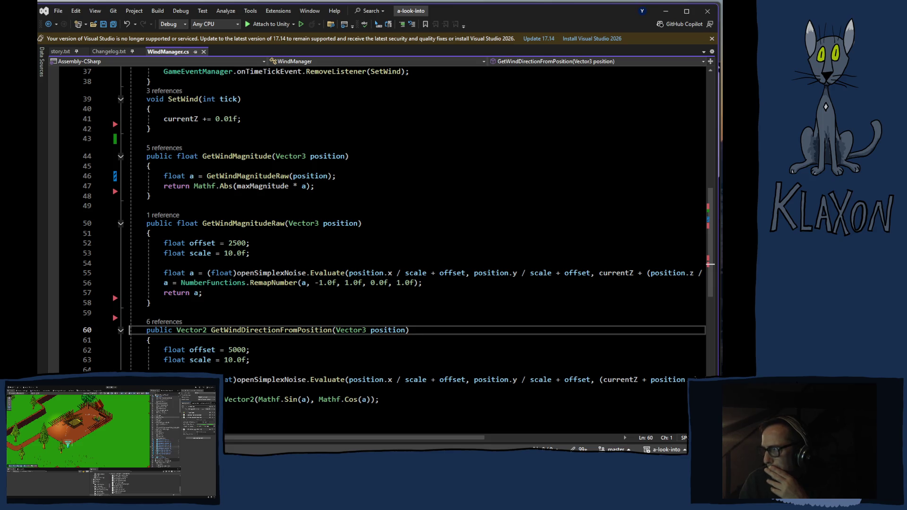
pyautogui.hotkey('alt', 'Tab')
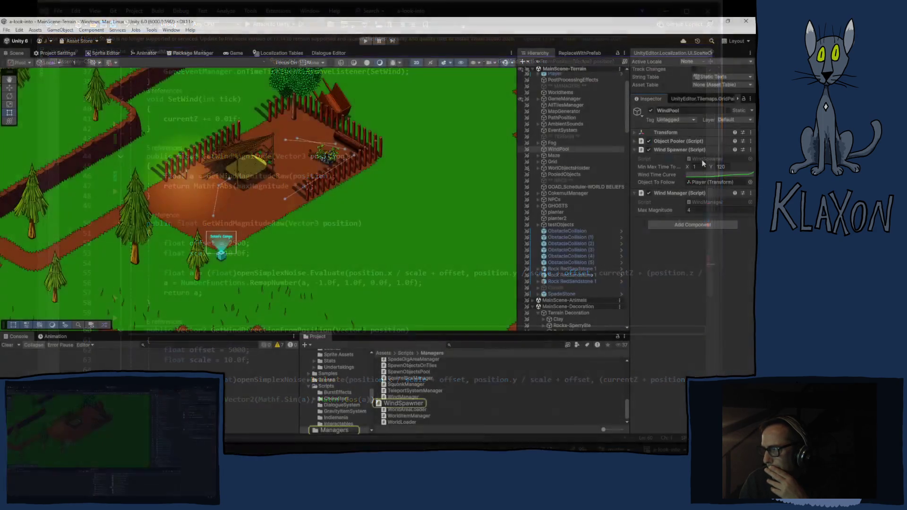
# Open WindSpawner.cs, scroll past SpawnObject to CheckAffectedObjects, and select the whole GetRandomPosition method
pyautogui.doubleClick(714, 305)
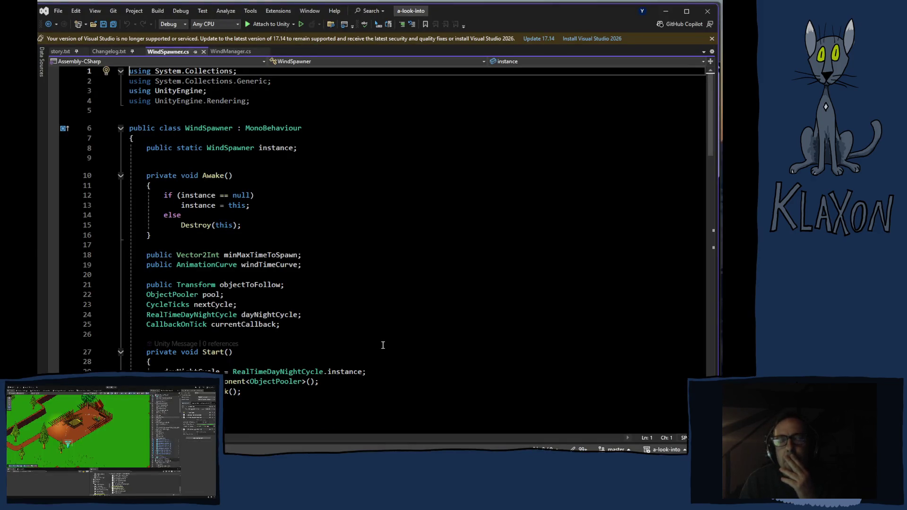
pyautogui.scroll(-5, 291, 341)
pyautogui.scroll(-5, 290, 340)
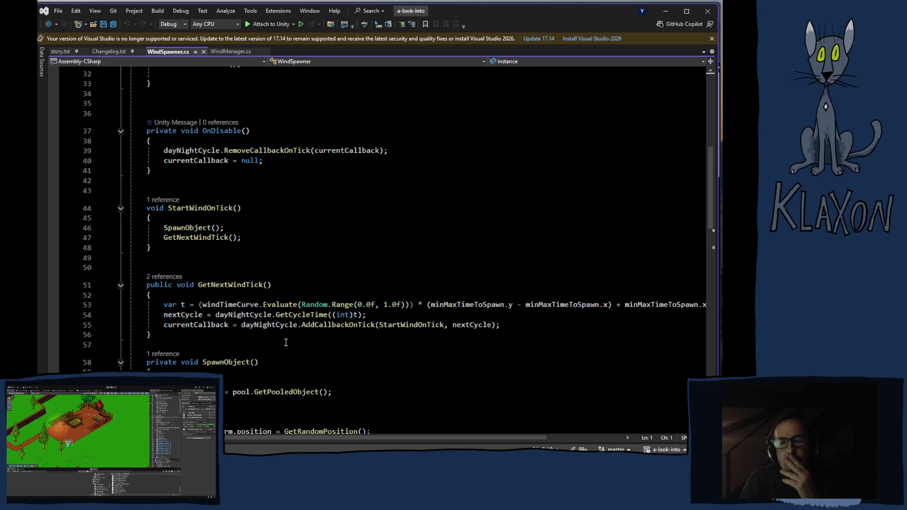
pyautogui.scroll(-7, 285, 342)
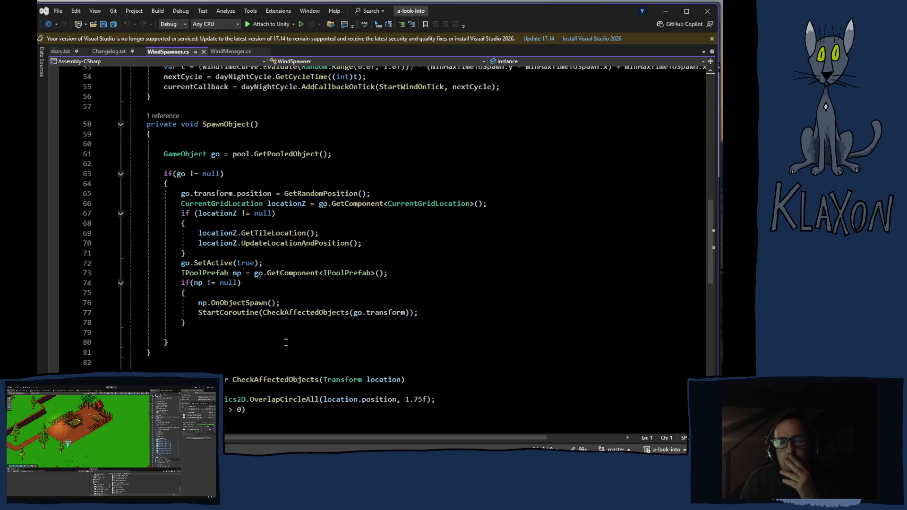
pyautogui.scroll(-5, 285, 342)
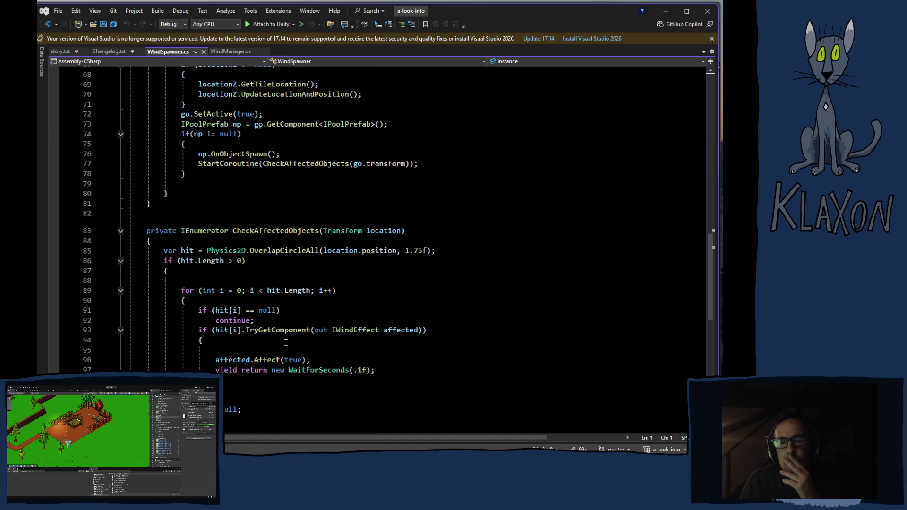
pyautogui.scroll(1, 286, 342)
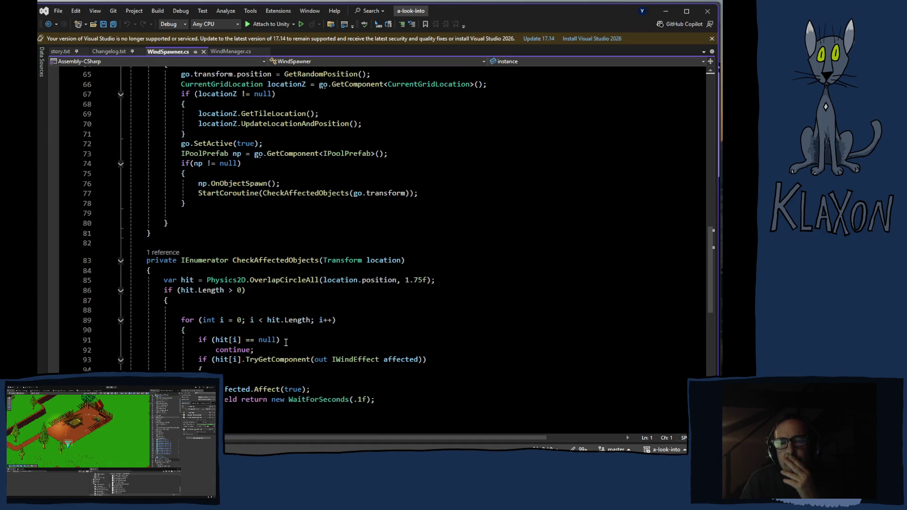
pyautogui.scroll(-1, 286, 342)
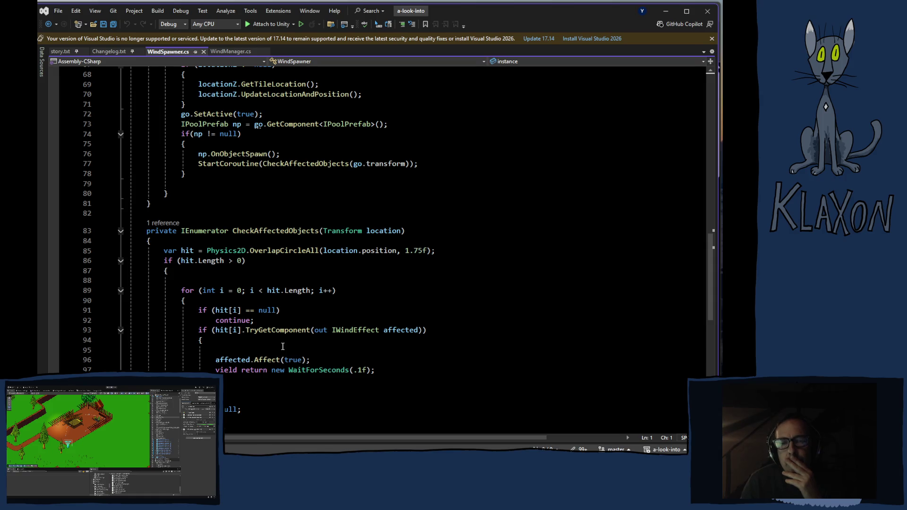
pyautogui.scroll(-2, 283, 347)
pyautogui.scroll(-3, 281, 347)
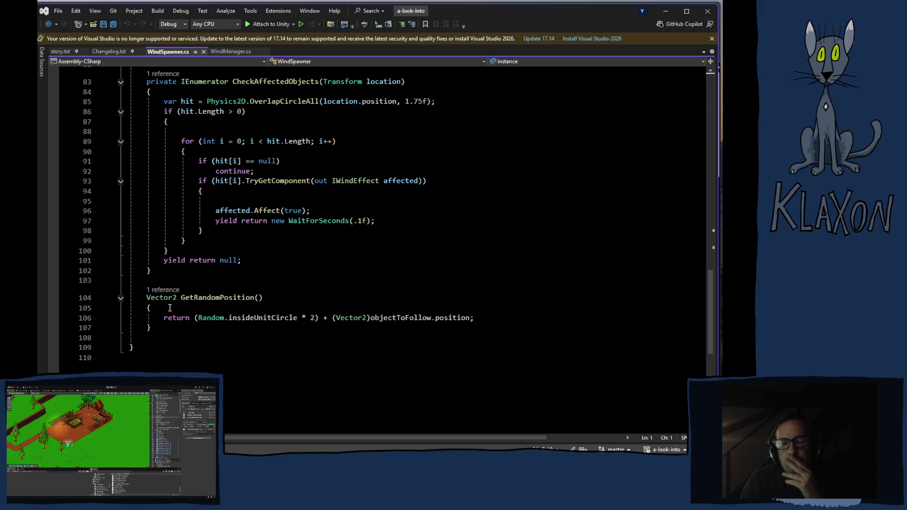
pyautogui.moveTo(143, 297); pyautogui.dragTo(317, 328)
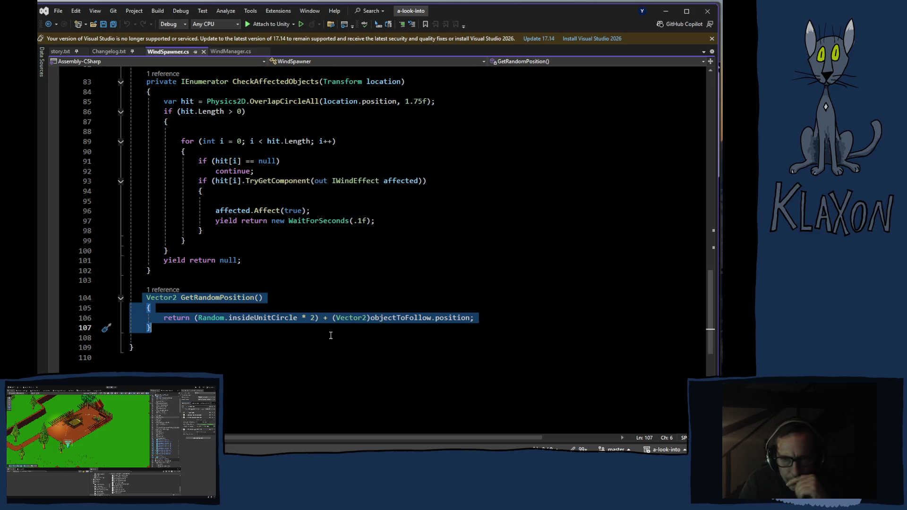
# Follow GetRandomPosition's '1 reference' CodeLens to its call on line 65 in SpawnObject
pyautogui.click(255, 348)
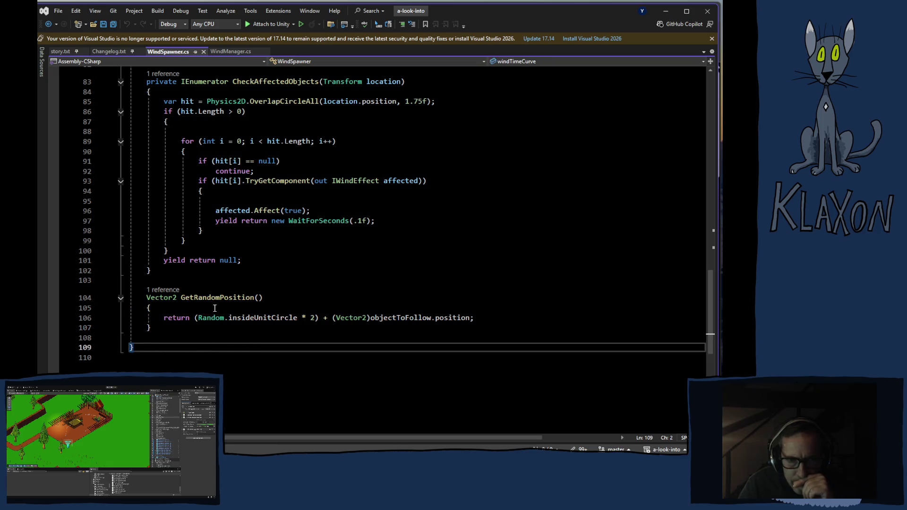
pyautogui.click(168, 290)
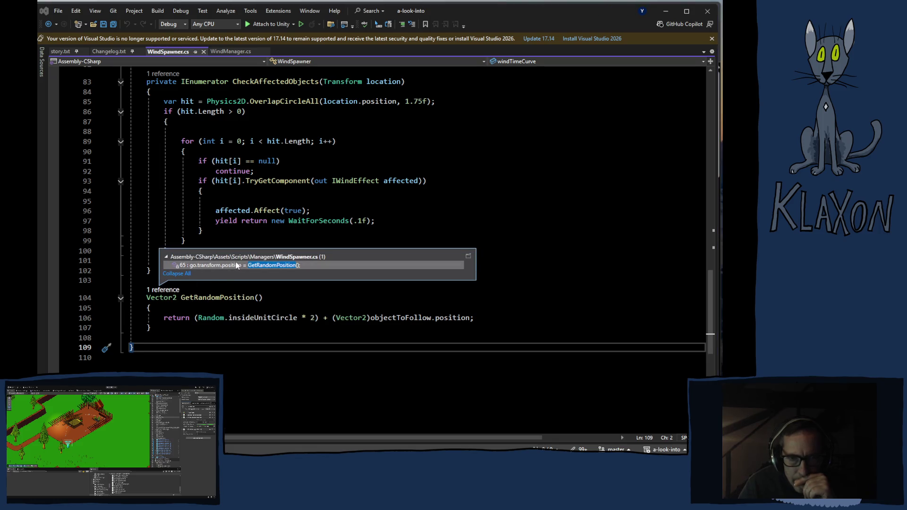
pyautogui.moveTo(253, 265)
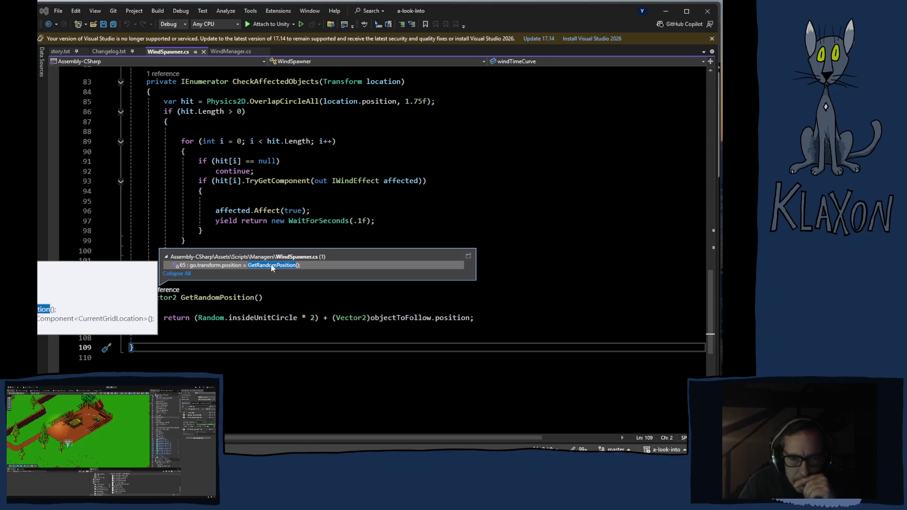
pyautogui.click(386, 214)
pyautogui.scroll(8, 283, 231)
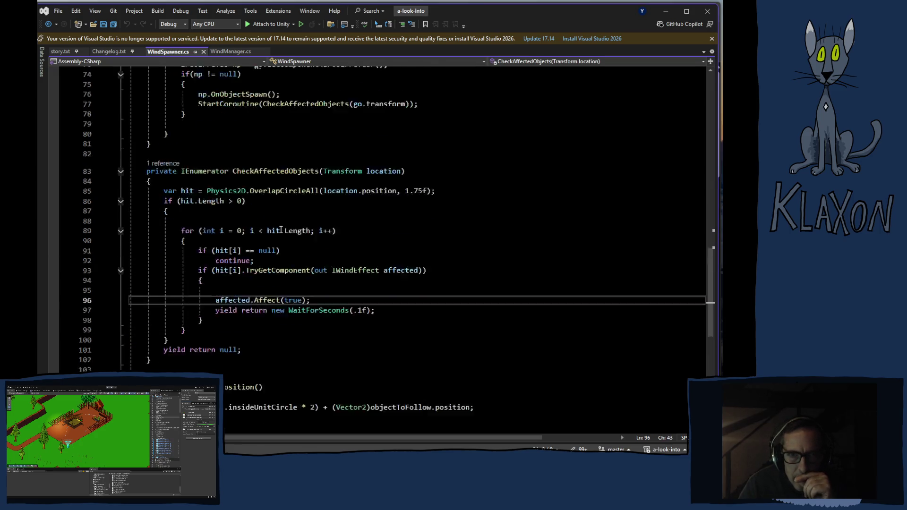
pyautogui.scroll(-8, 284, 252)
pyautogui.click(211, 297)
pyautogui.scroll(15, 259, 232)
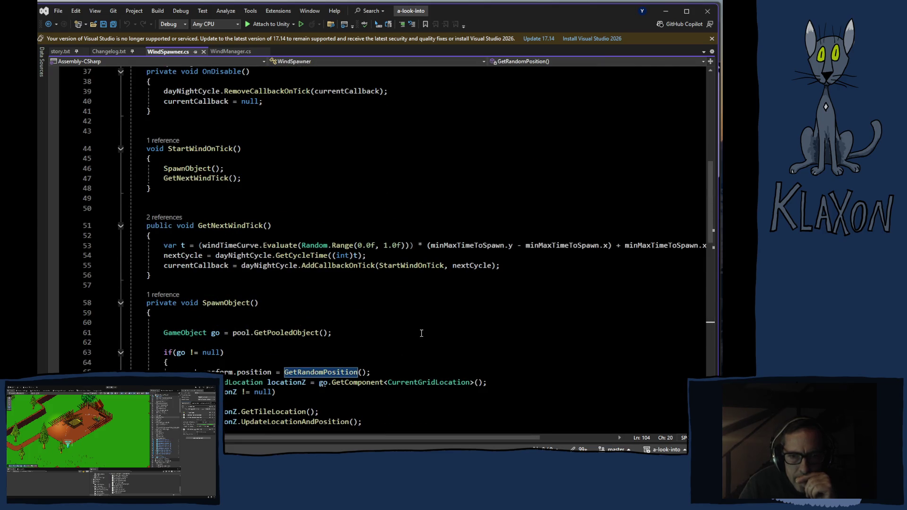
pyautogui.scroll(-1, 421, 333)
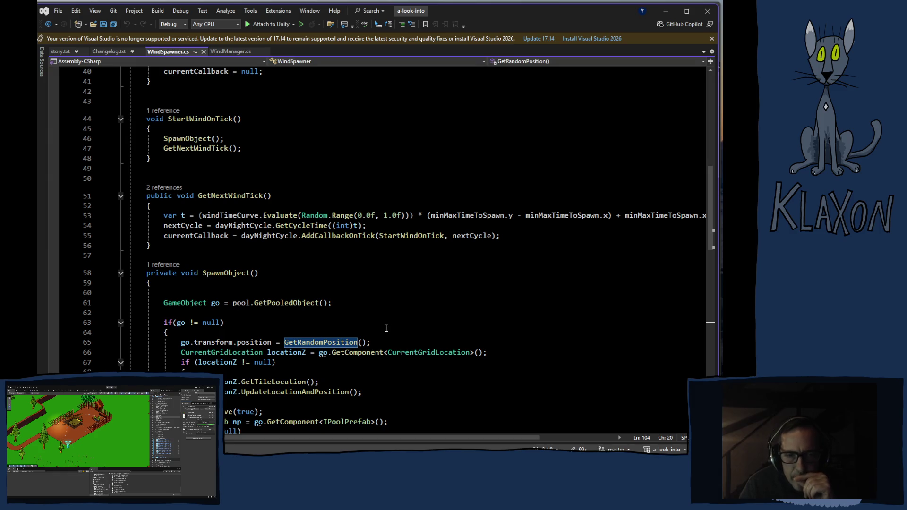
pyautogui.moveTo(352, 344)
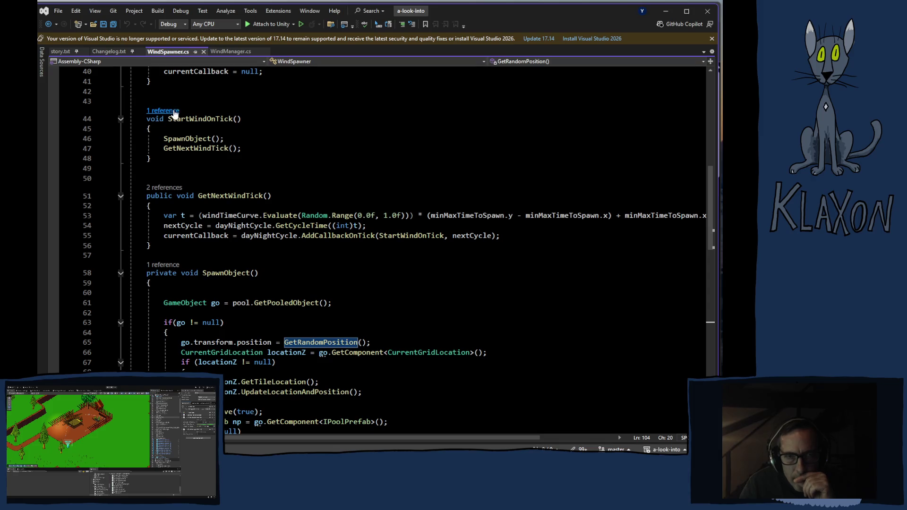
# Check StartWindOnTick's single reference on line 55, then scroll up to Start, OnDisable and the singleton fields
pyautogui.scroll(3, 173, 113)
pyautogui.click(211, 206)
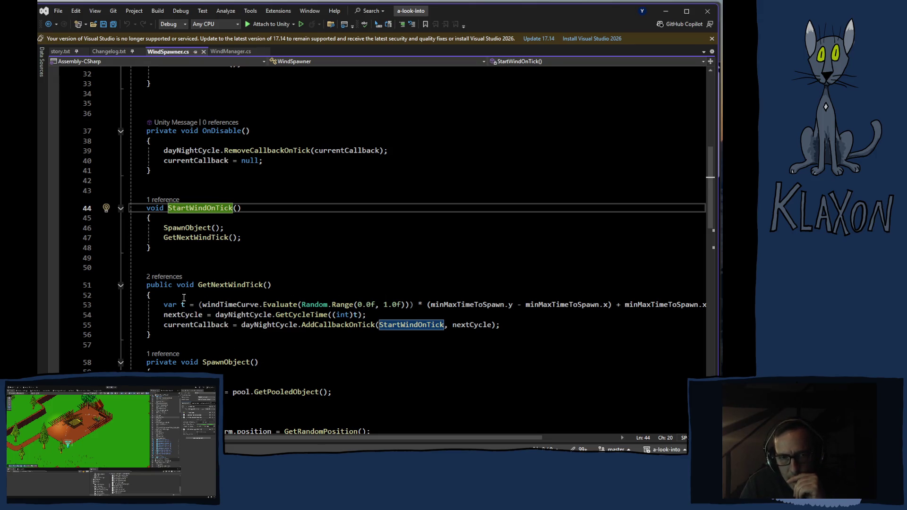
pyautogui.scroll(4, 180, 296)
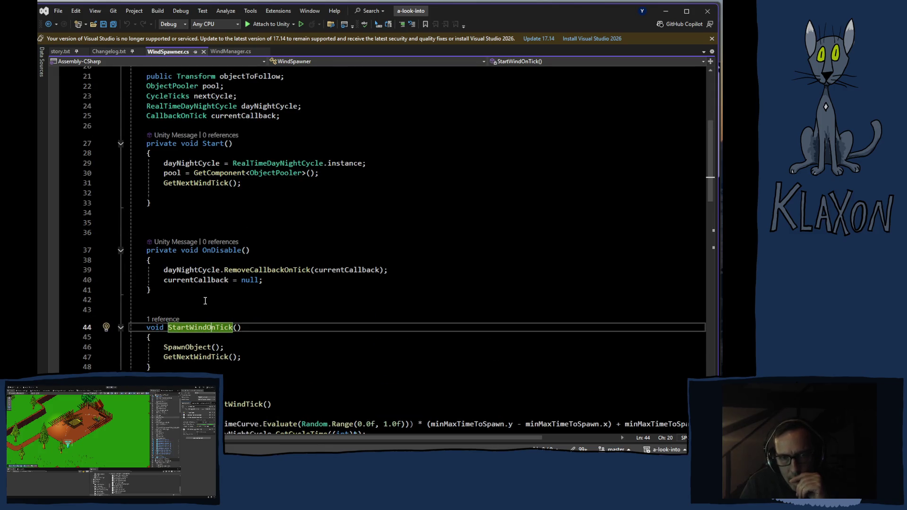
pyautogui.scroll(-13, 205, 301)
pyautogui.scroll(-10, 205, 300)
pyautogui.scroll(13, 208, 309)
pyautogui.scroll(7, 210, 313)
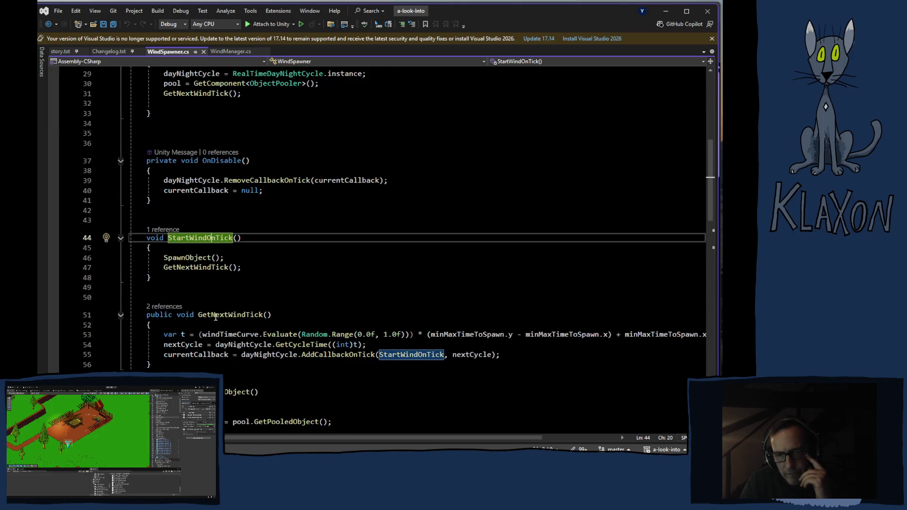
pyautogui.scroll(-2, 215, 317)
pyautogui.scroll(1, 216, 317)
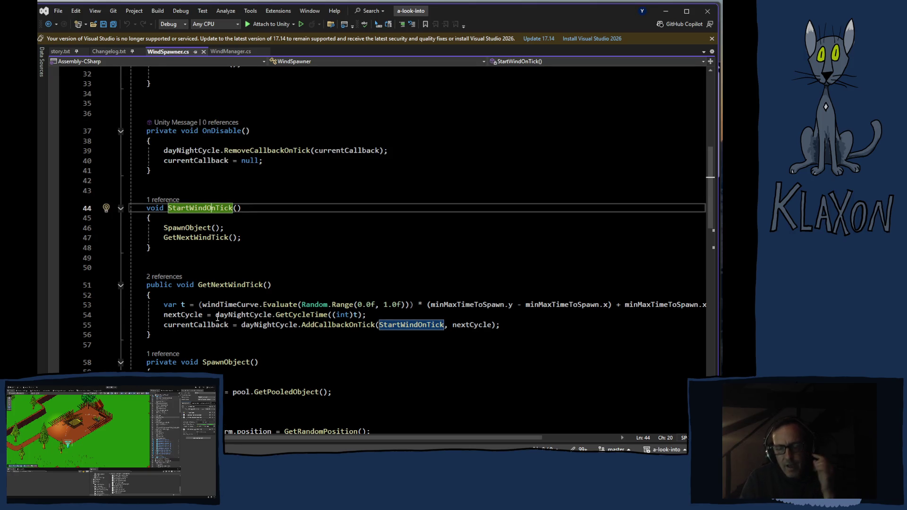
pyautogui.moveTo(216, 317)
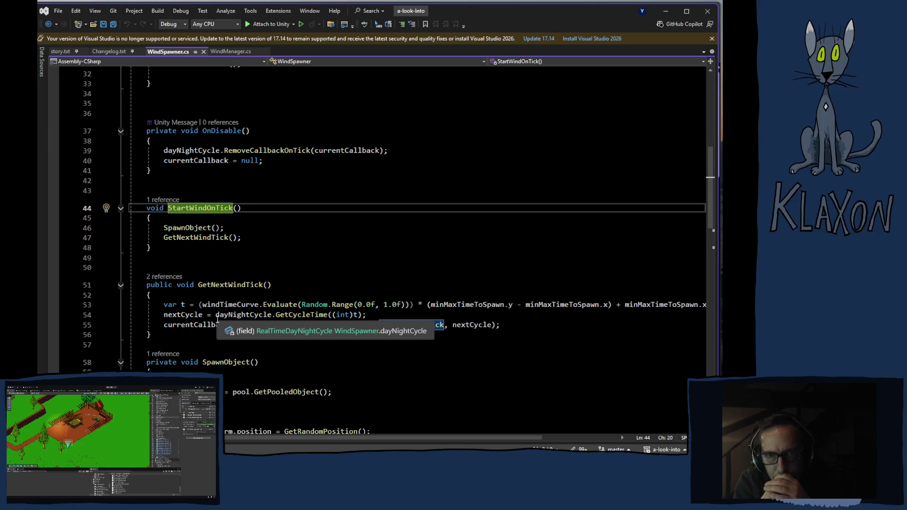
pyautogui.scroll(5, 215, 255)
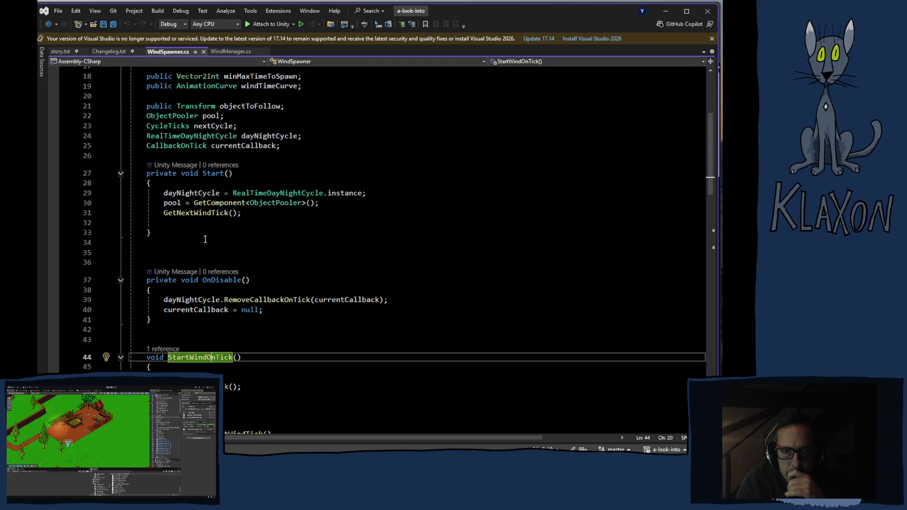
pyautogui.scroll(5, 274, 282)
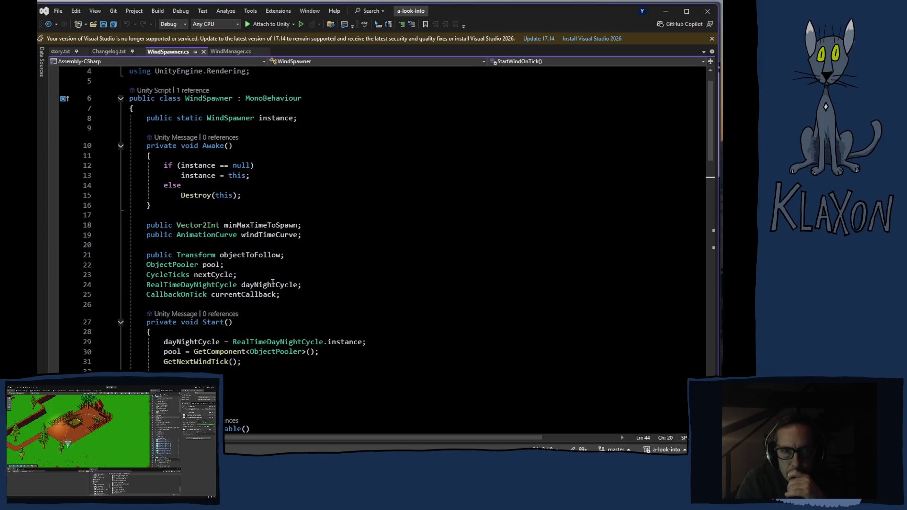
pyautogui.scroll(-5, 272, 282)
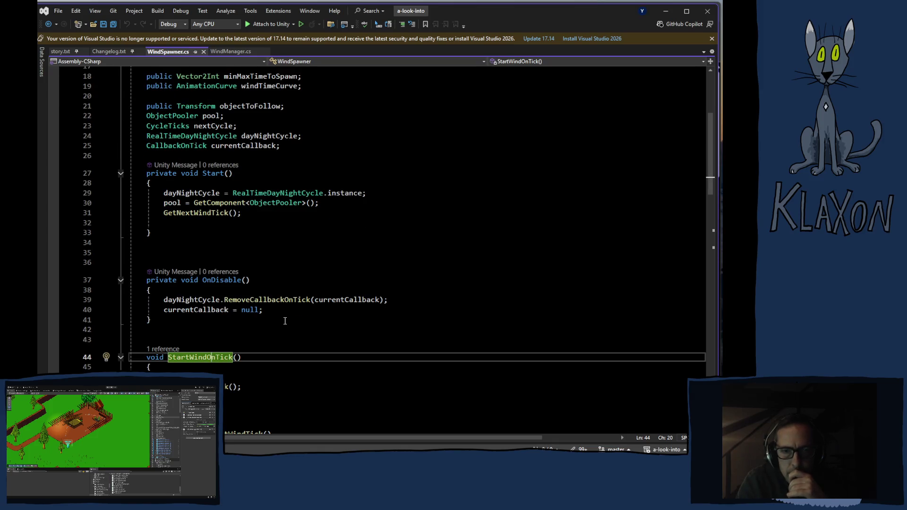
pyautogui.click(272, 300)
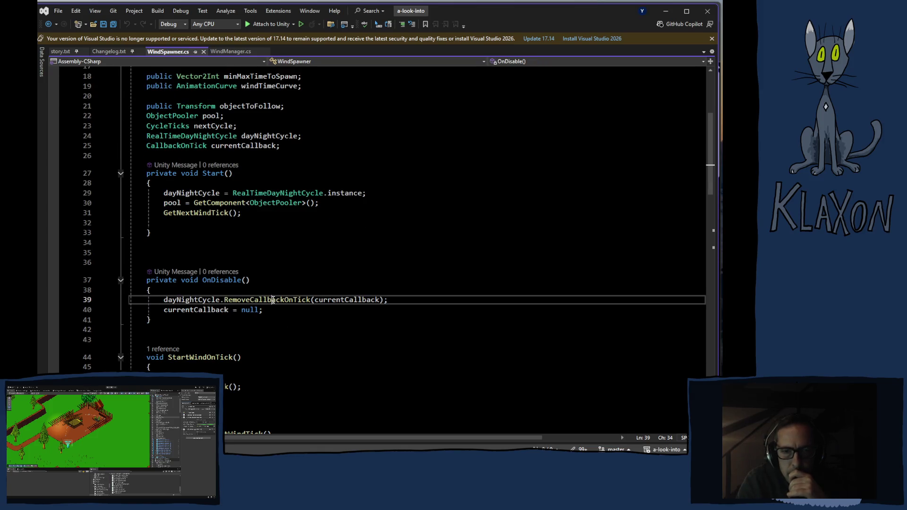
pyautogui.click(190, 299)
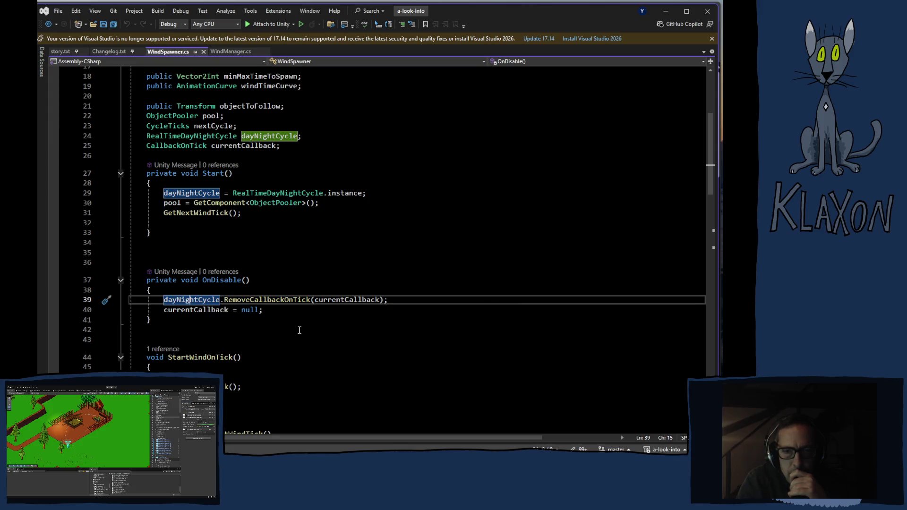
pyautogui.scroll(-3, 295, 332)
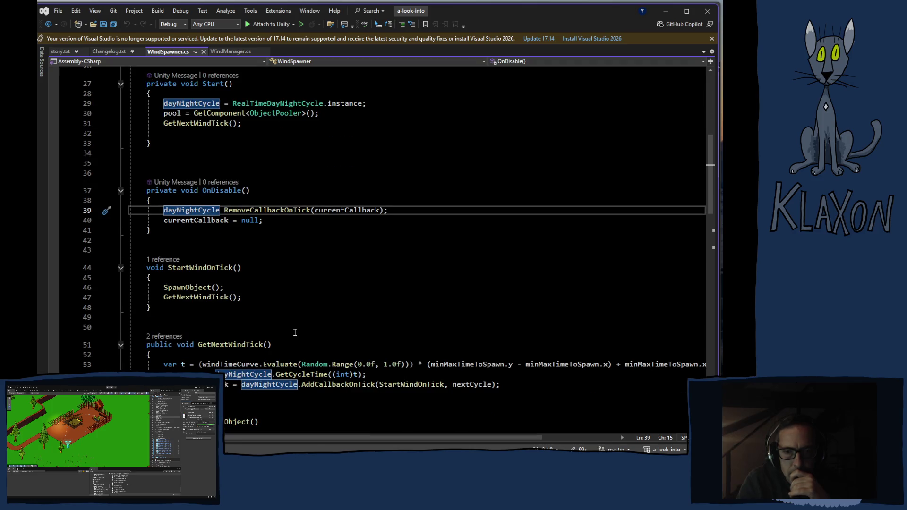
pyautogui.scroll(-1, 275, 391)
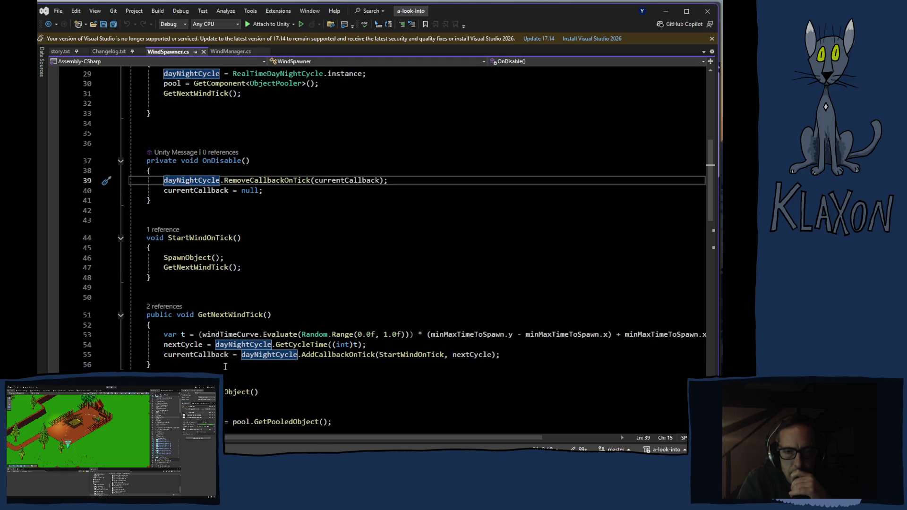
pyautogui.click(198, 355)
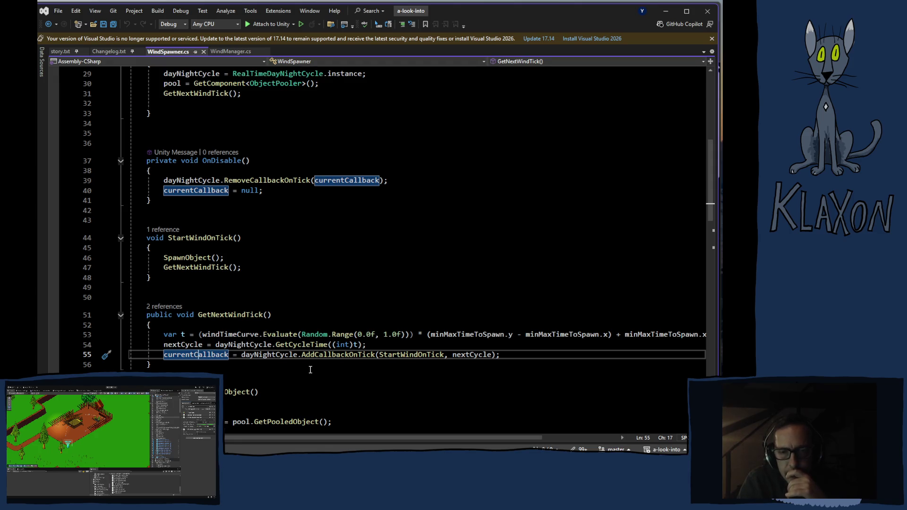
pyautogui.keyDown('ctrl'); pyautogui.click(329, 354); pyautogui.keyUp('ctrl')
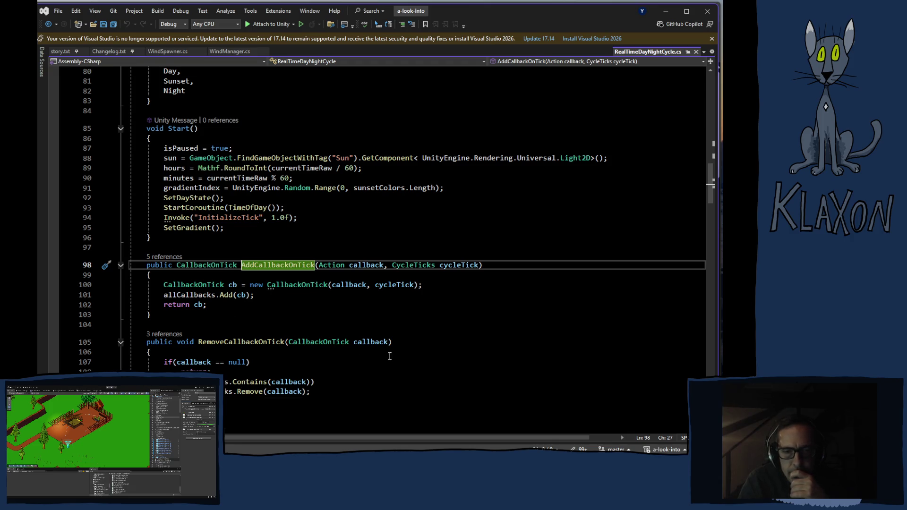
pyautogui.scroll(-1, 389, 356)
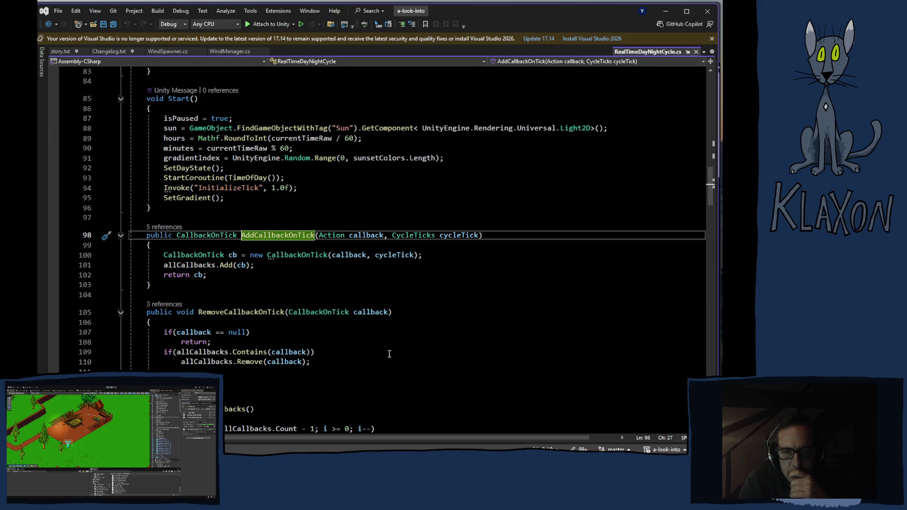
pyautogui.scroll(-1, 389, 354)
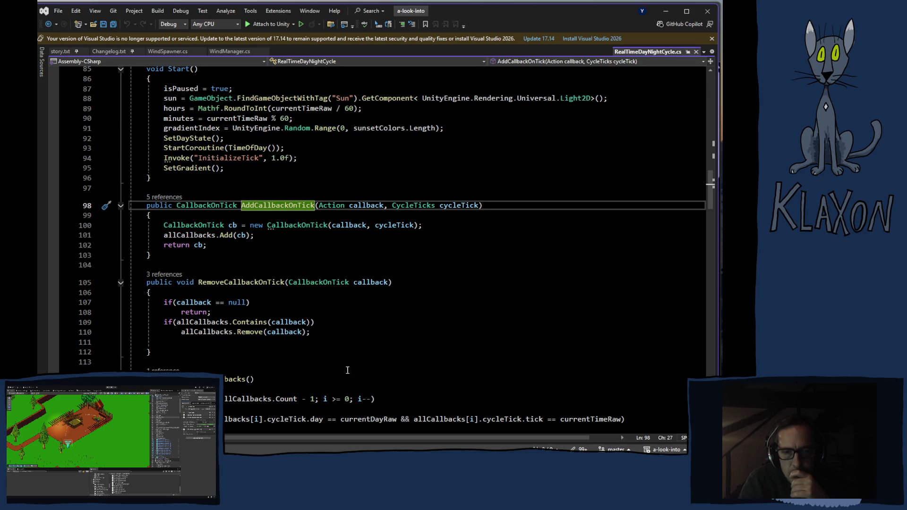
pyautogui.scroll(1, 337, 373)
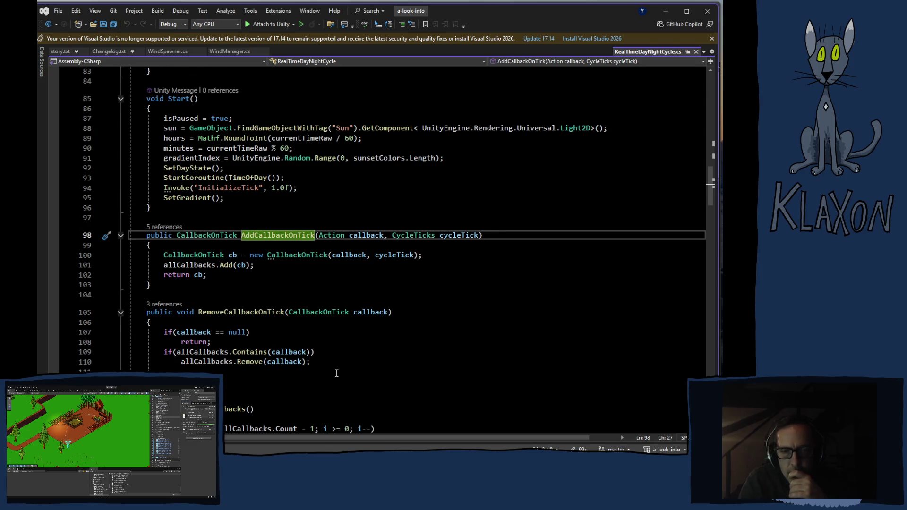
pyautogui.scroll(6, 337, 373)
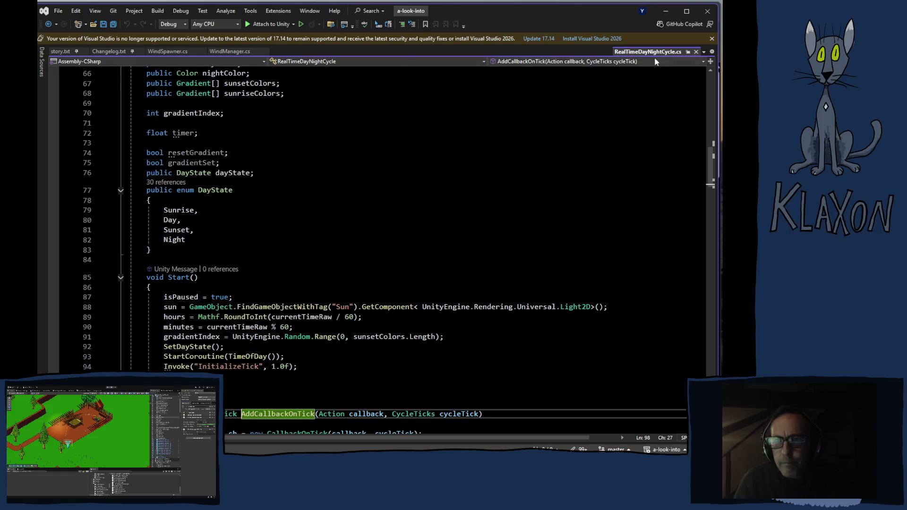
# Close RealTimeDayNightCycle.cs, glance at WindManager.cs, and return to WindSpawner.cs
pyautogui.click(696, 52)
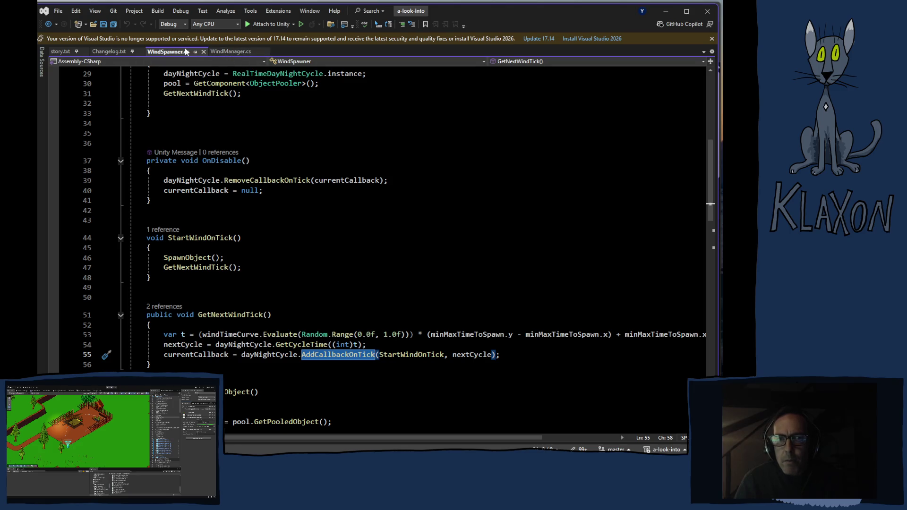
pyautogui.click(230, 52)
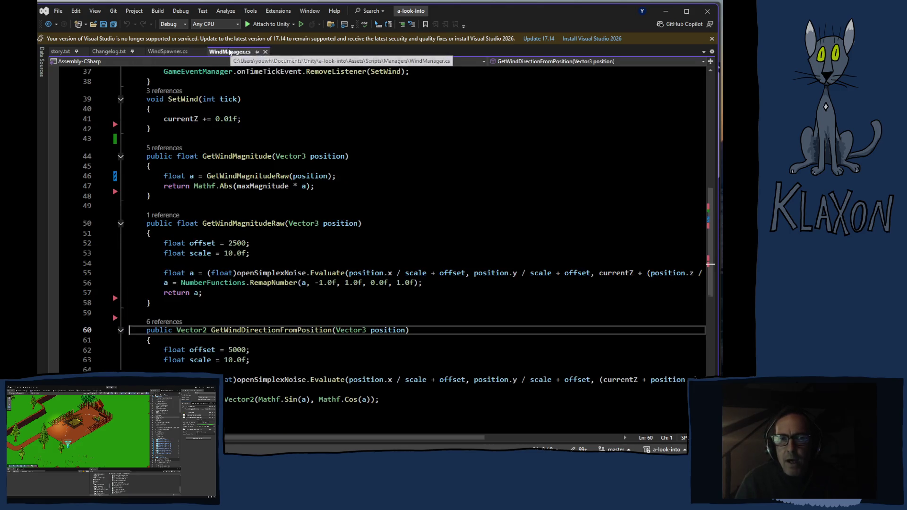
pyautogui.scroll(-3, 325, 257)
pyautogui.hotkey('ctrl', 'Tab')
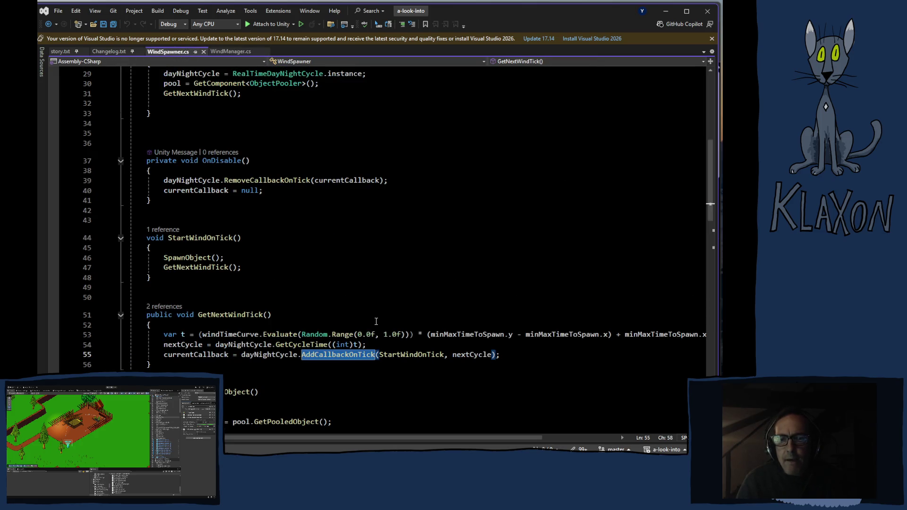
pyautogui.scroll(-7, 382, 318)
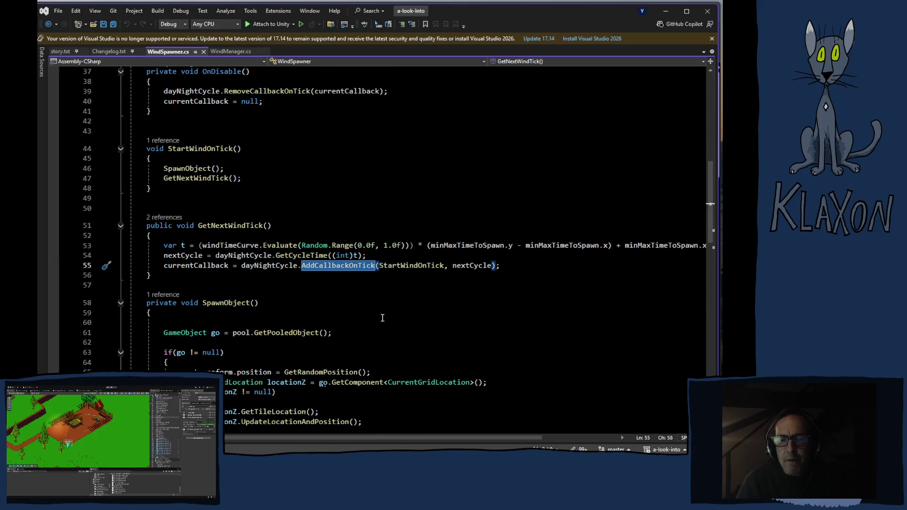
# Highlight the CheckAffectedObjects call on line 77 in SpawnObject and view the coroutine's body below
pyautogui.scroll(-2, 382, 318)
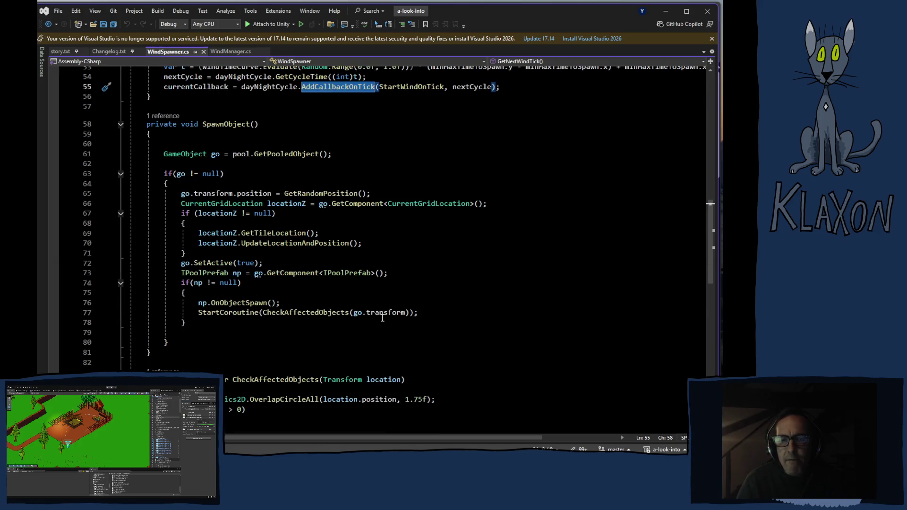
pyautogui.scroll(-1, 383, 317)
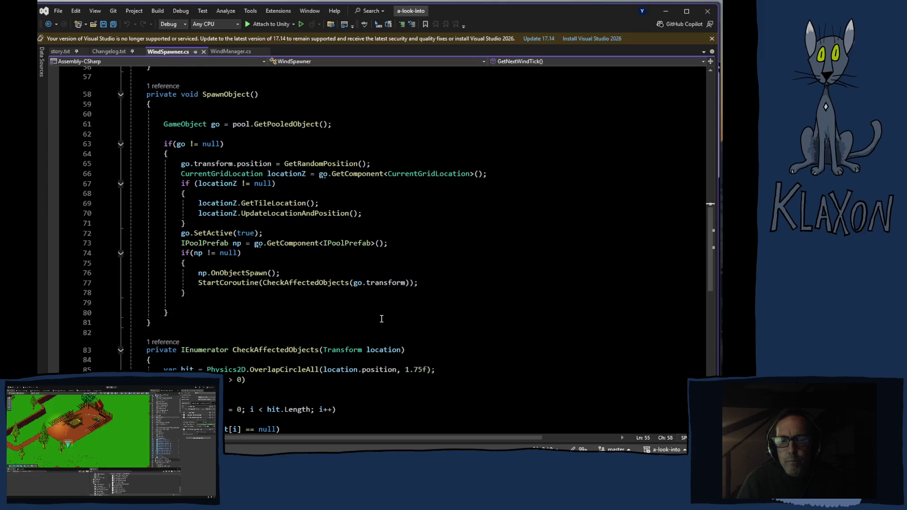
pyautogui.scroll(-2, 381, 319)
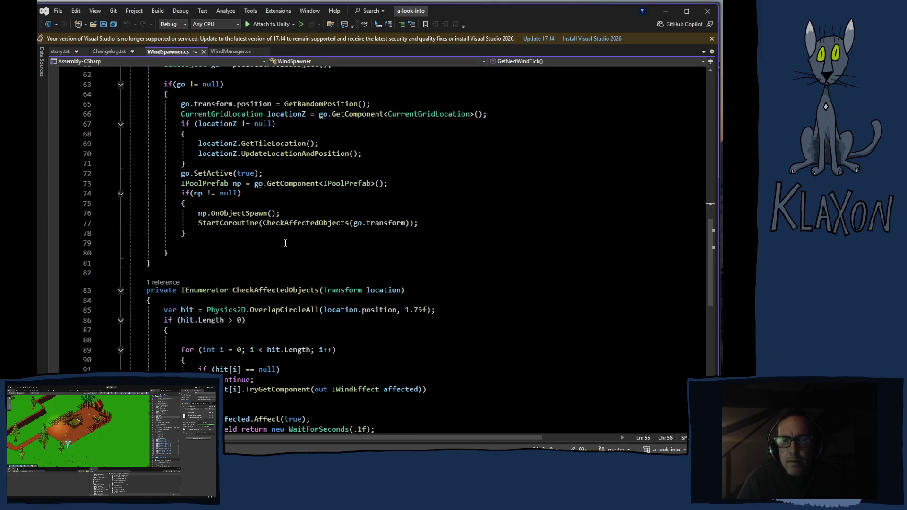
pyautogui.click(304, 220)
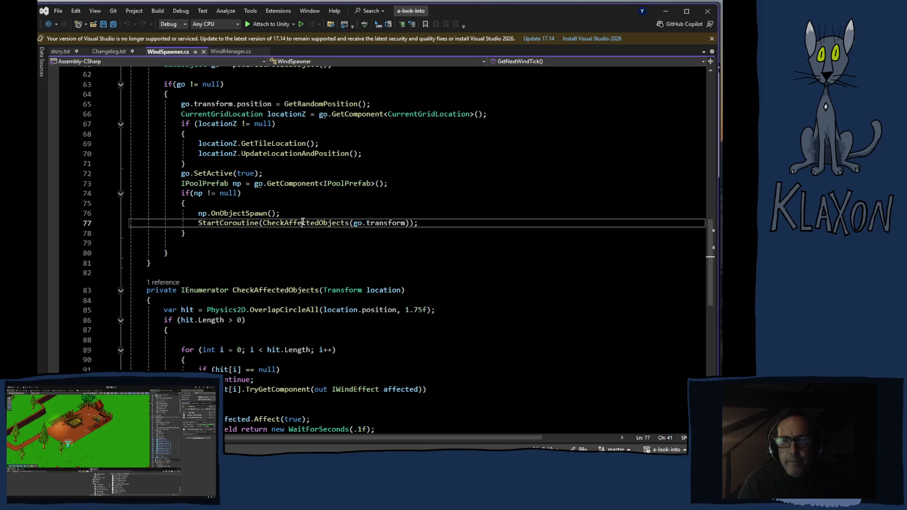
pyautogui.scroll(-3, 447, 313)
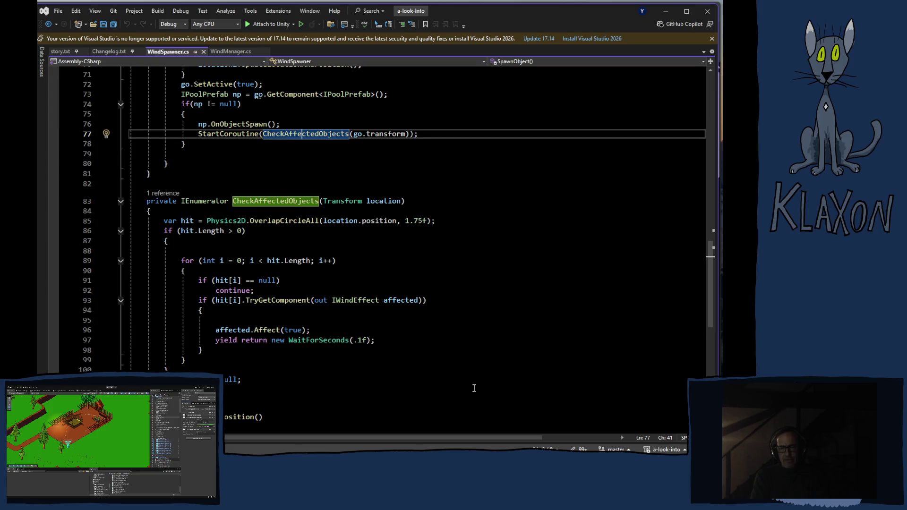
# Scroll back to SpawnObject, check SetActive's Quick Info, and click the window title bar
pyautogui.scroll(3, 386, 244)
pyautogui.scroll(1, 386, 245)
pyautogui.scroll(3, 413, 176)
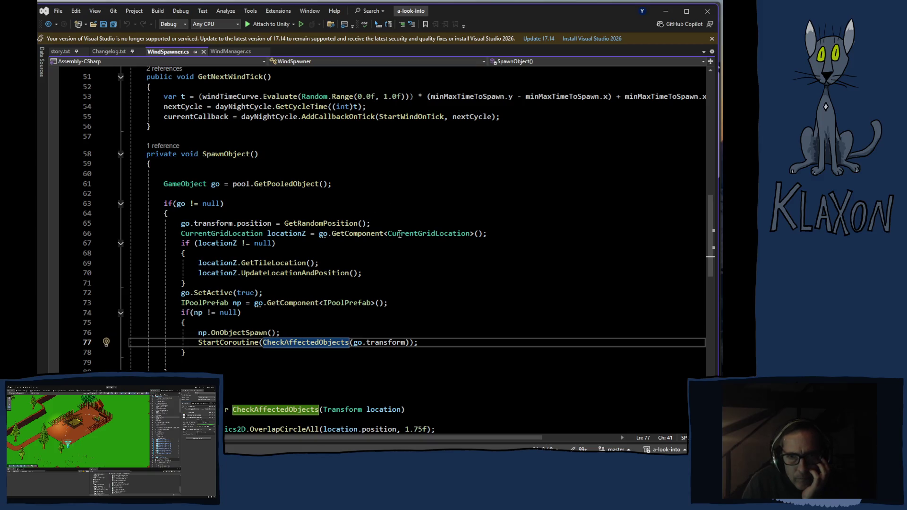
pyautogui.moveTo(212, 292)
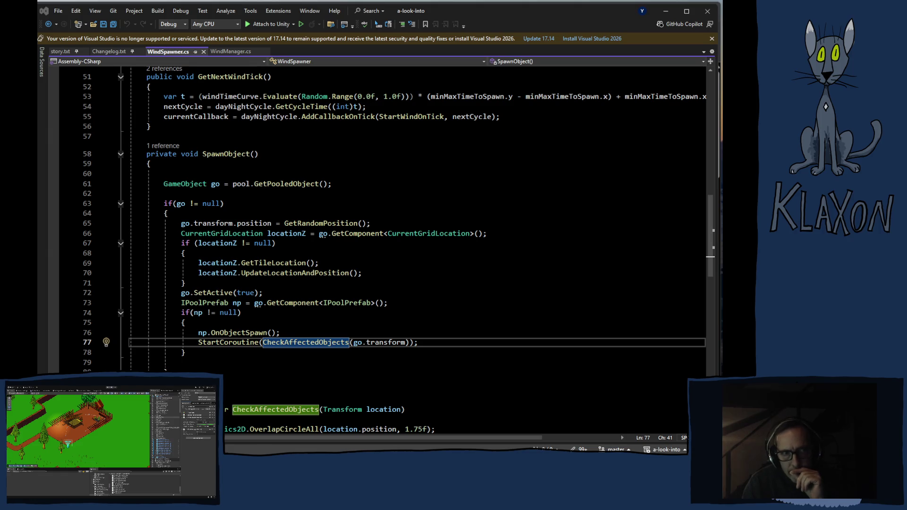
pyautogui.click(517, 28)
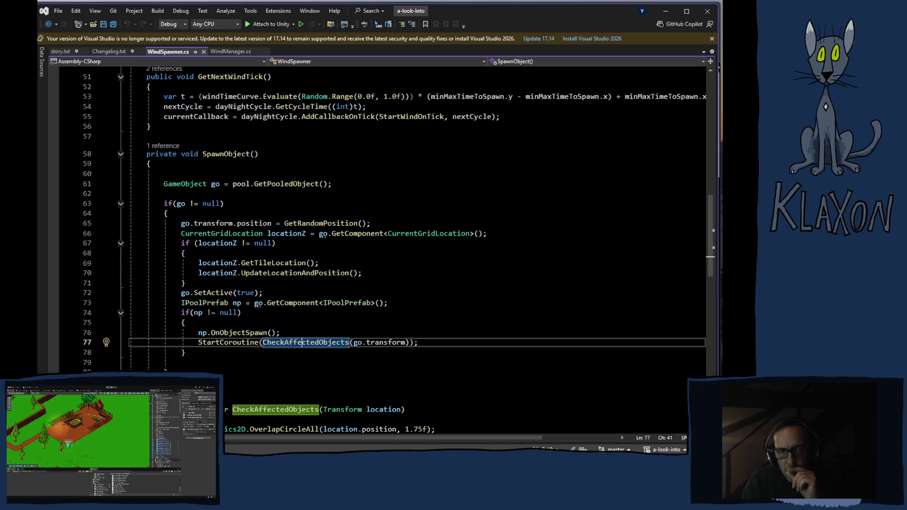